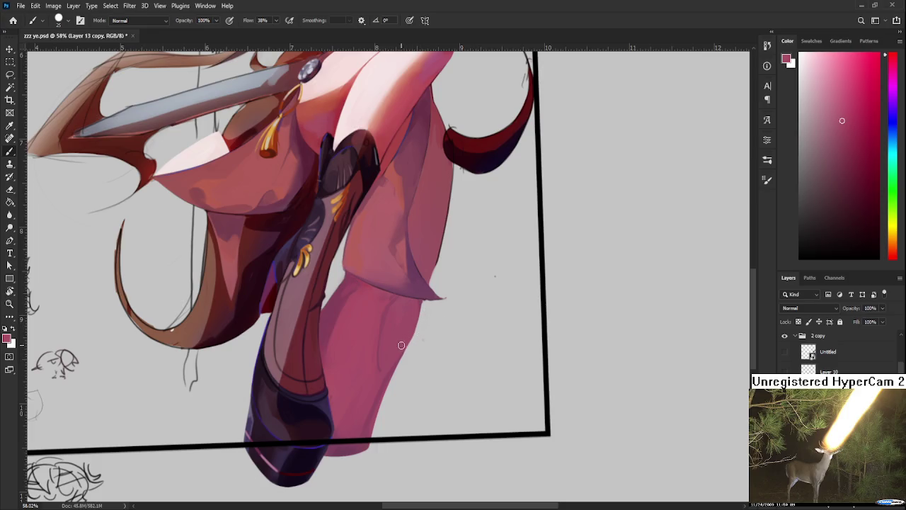
Sample a range of lighter and darker pinks from the lower leg.
drag(393, 316, 391, 345)
alt+click(354, 322)
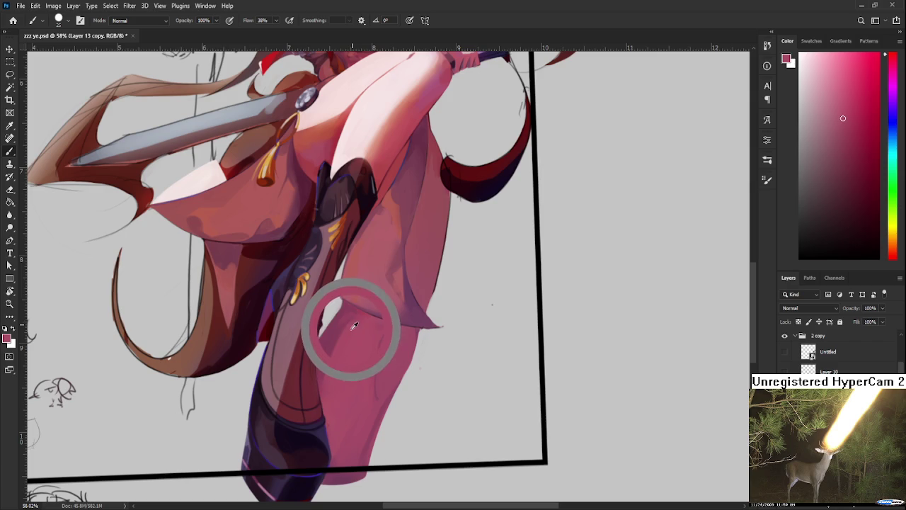
alt+click(341, 323)
alt+click(354, 322)
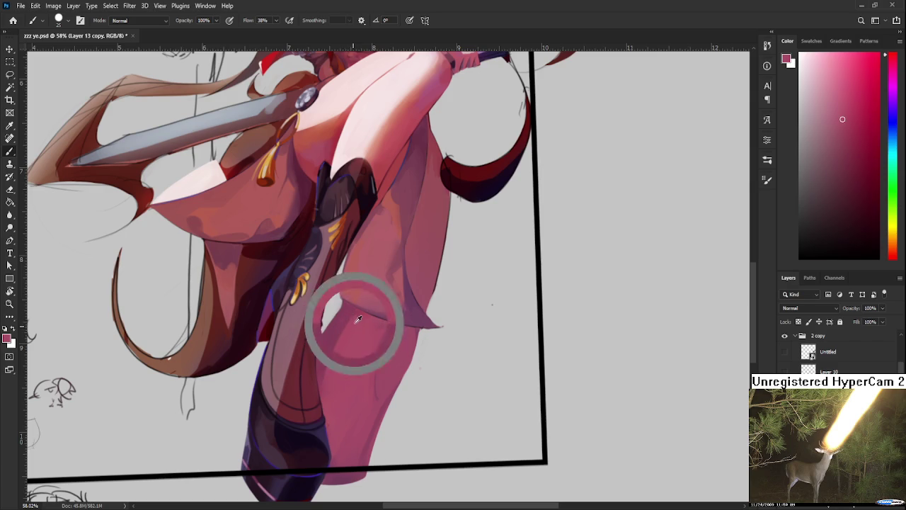
alt+click(359, 318)
alt+click(373, 320)
alt+click(384, 333)
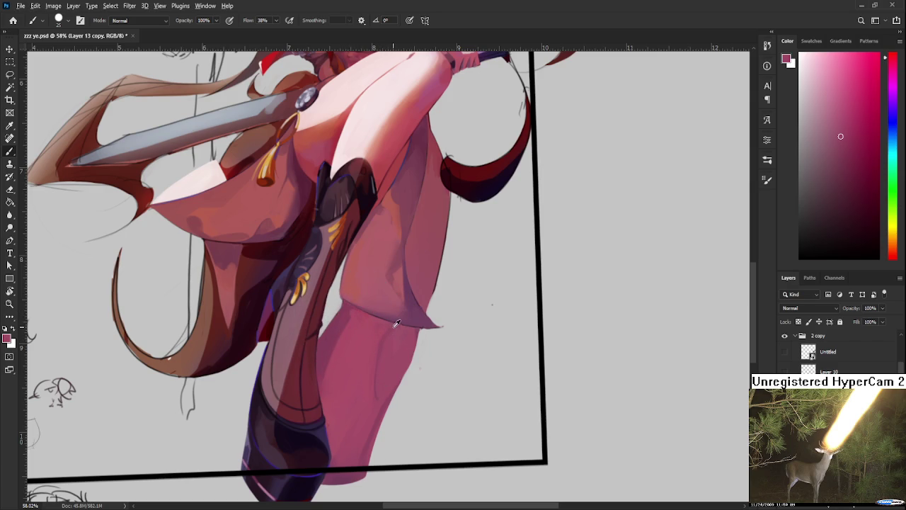
alt+click(383, 324)
alt+click(393, 320)
alt+click(380, 341)
Paint faint low-flow shading strokes down the pink lower leg.
drag(403, 319, 420, 257)
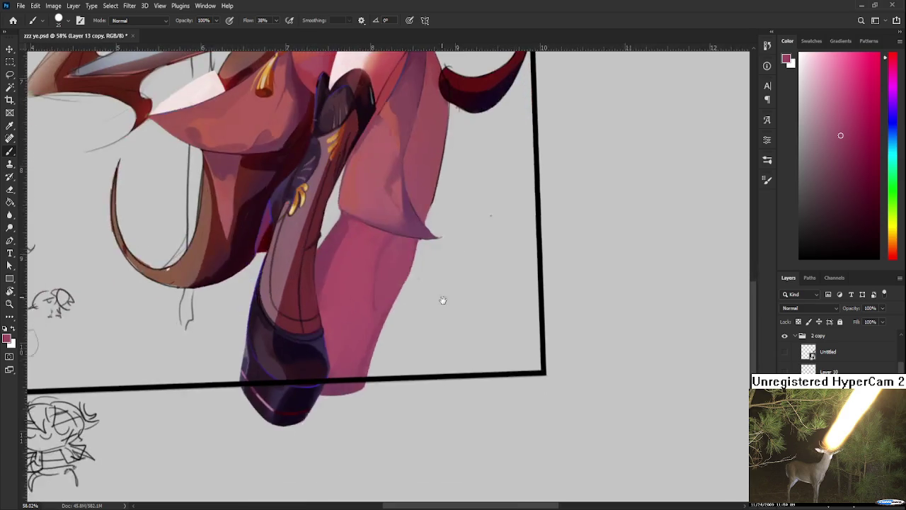
alt+click(399, 329)
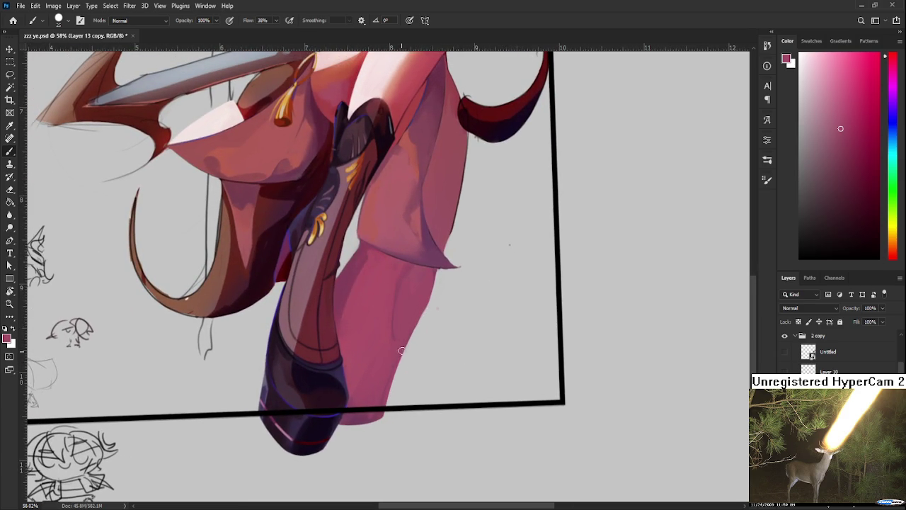
drag(413, 339, 380, 426)
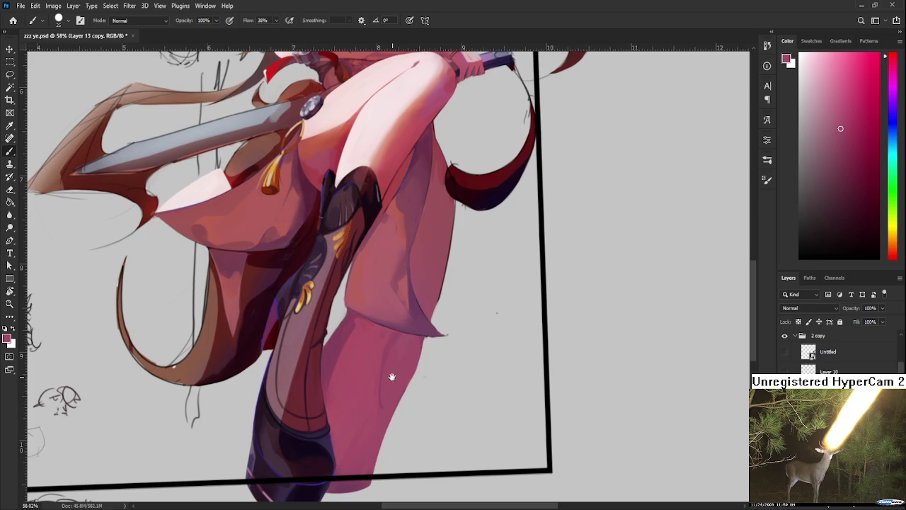
drag(392, 375, 398, 368)
alt+click(399, 344)
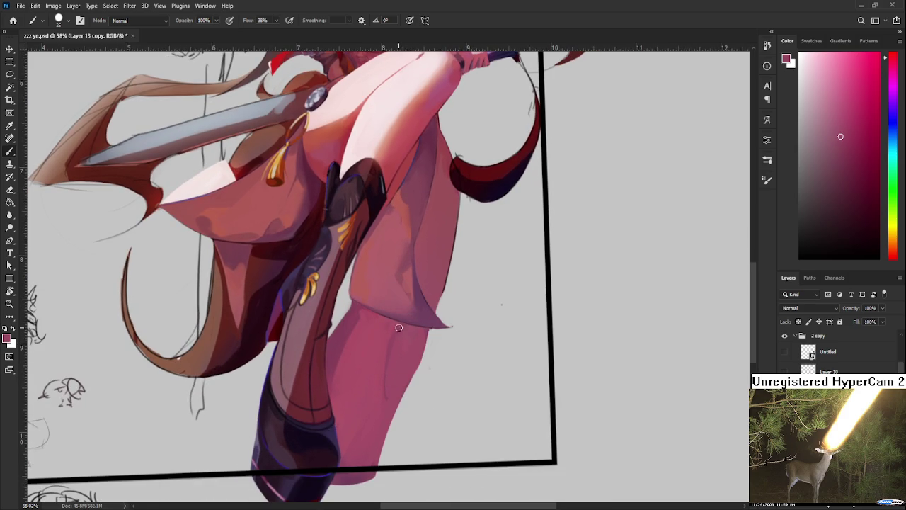
alt+click(394, 360)
drag(497, 268, 467, 349)
scroll(424, 268, down, 3)
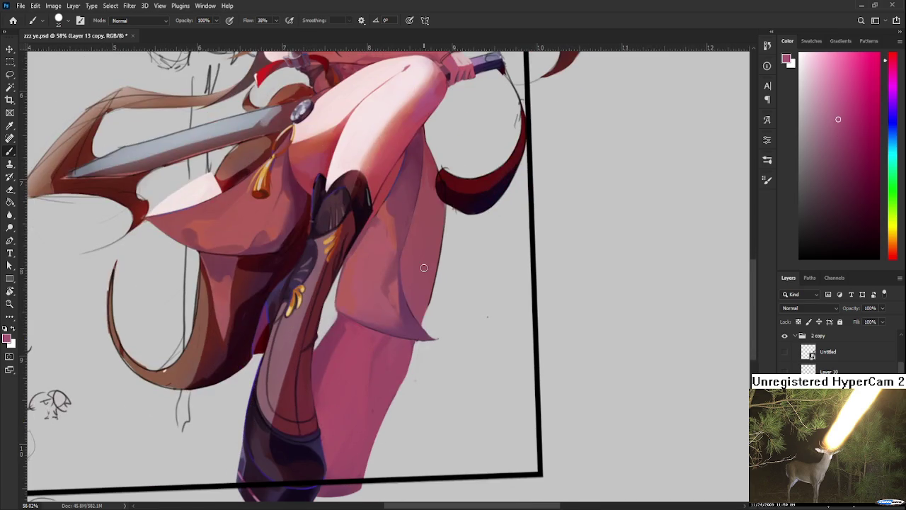
drag(376, 357, 375, 366)
Dab matched pink tones lower on the leg to build up the shading.
alt+click(384, 379)
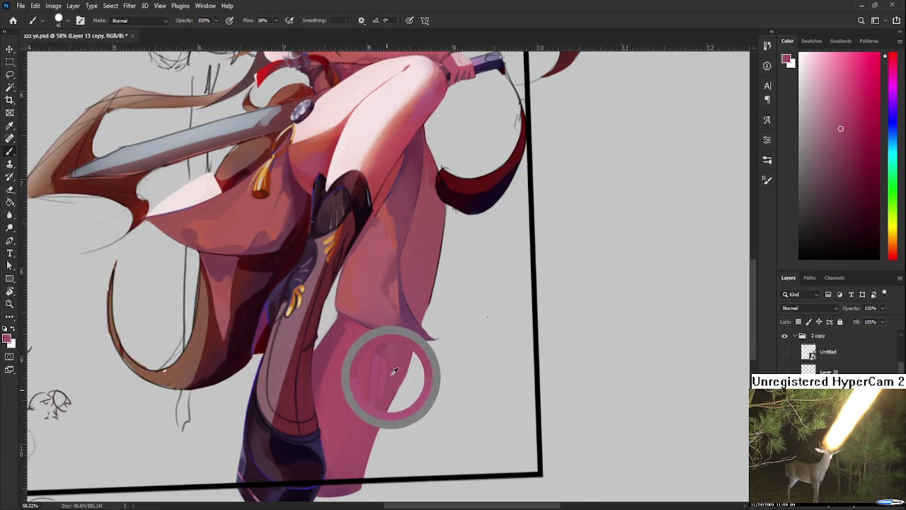
alt+click(379, 364)
alt+click(374, 415)
alt+click(389, 382)
alt+click(384, 352)
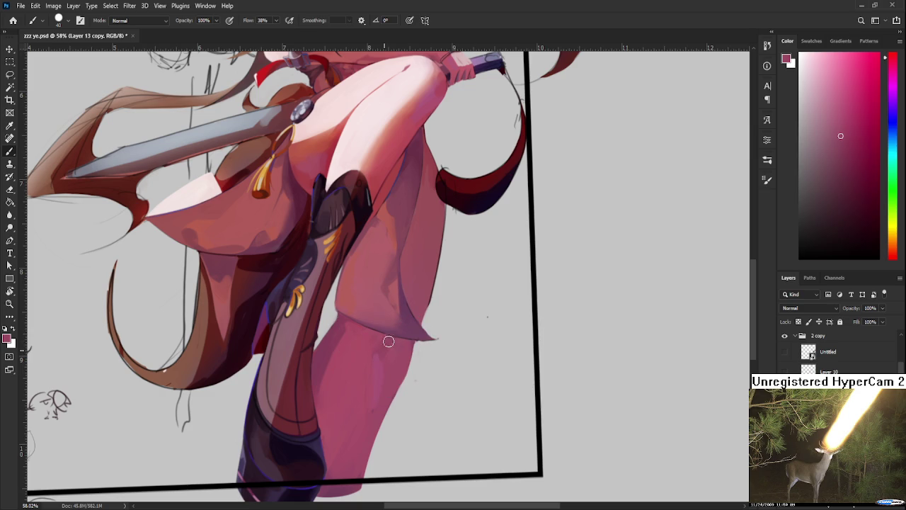
alt+click(386, 374)
alt+click(363, 370)
alt+click(377, 365)
alt+click(383, 367)
Blend the leg shading with alternating darker and lighter sampled pinks.
alt+click(380, 347)
alt+click(394, 369)
alt+click(386, 344)
alt+click(393, 375)
alt+click(346, 351)
alt+click(344, 327)
alt+click(333, 330)
alt+click(336, 354)
scroll(338, 425, down, 2)
Zoom in on the lower leg and undo the stray pink dot.
scroll(380, 348, up, 2)
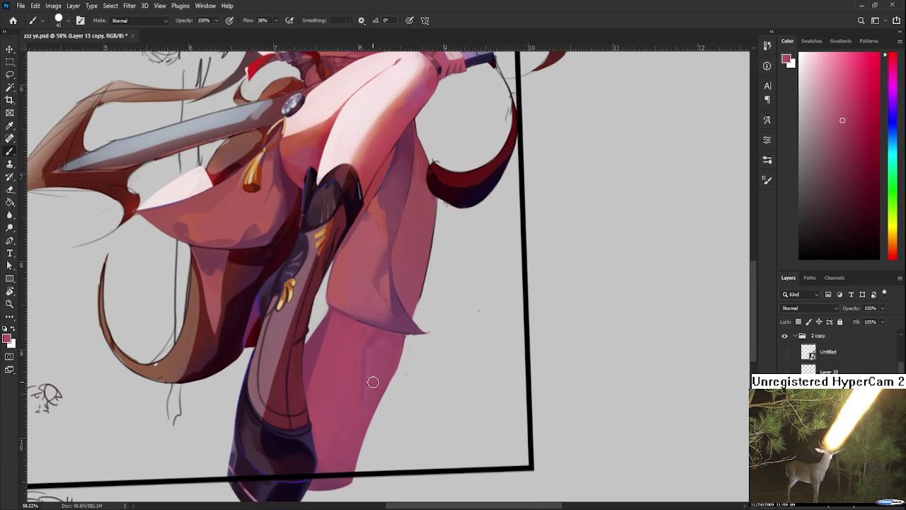
scroll(373, 382, down, 3)
scroll(381, 343, down, 3)
scroll(497, 358, down, 1)
scroll(466, 366, up, 2)
scroll(439, 354, up, 2)
scroll(425, 348, up, 2)
scroll(420, 347, up, 1)
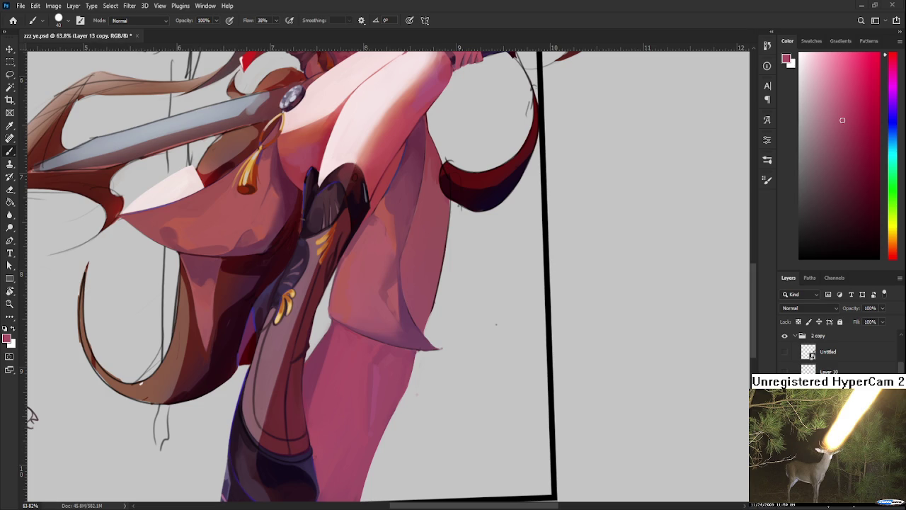
scroll(495, 324, up, 1)
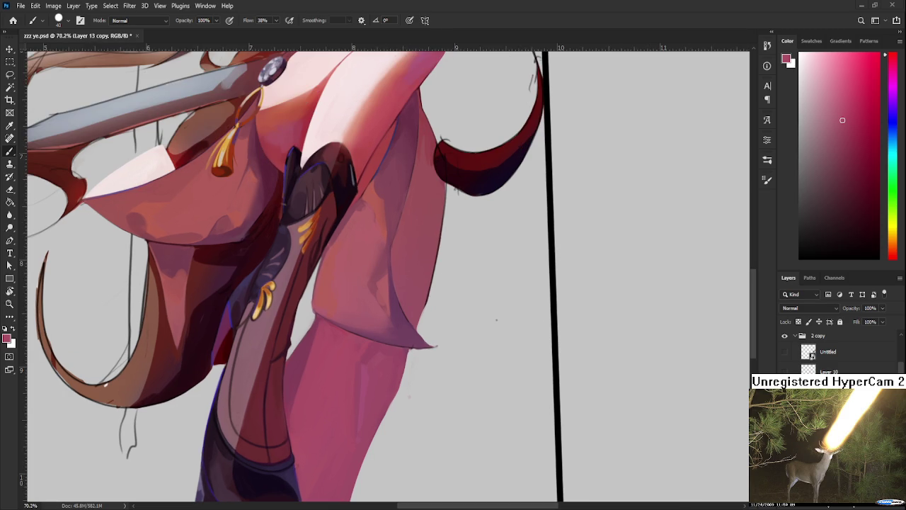
scroll(475, 398, up, 2)
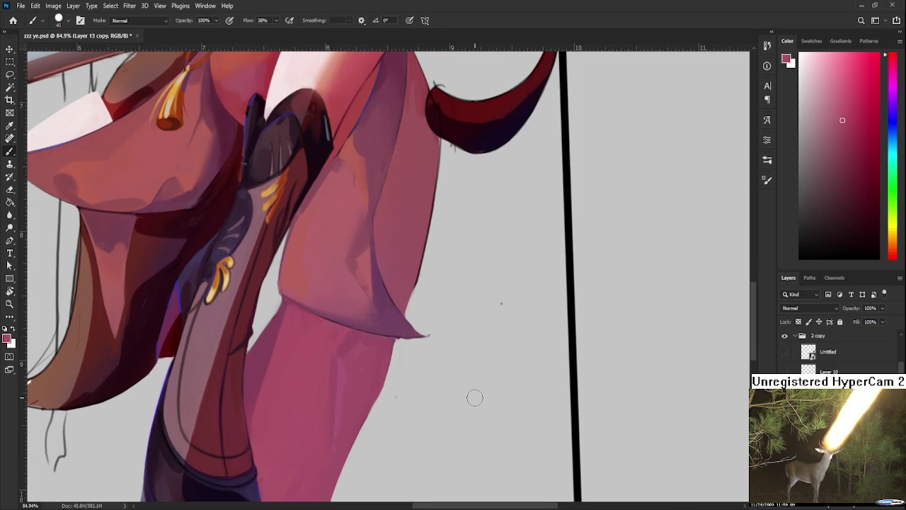
click(421, 392)
drag(415, 384, 435, 334)
alt+click(390, 286)
key(ctrl+z)
alt+click(391, 289)
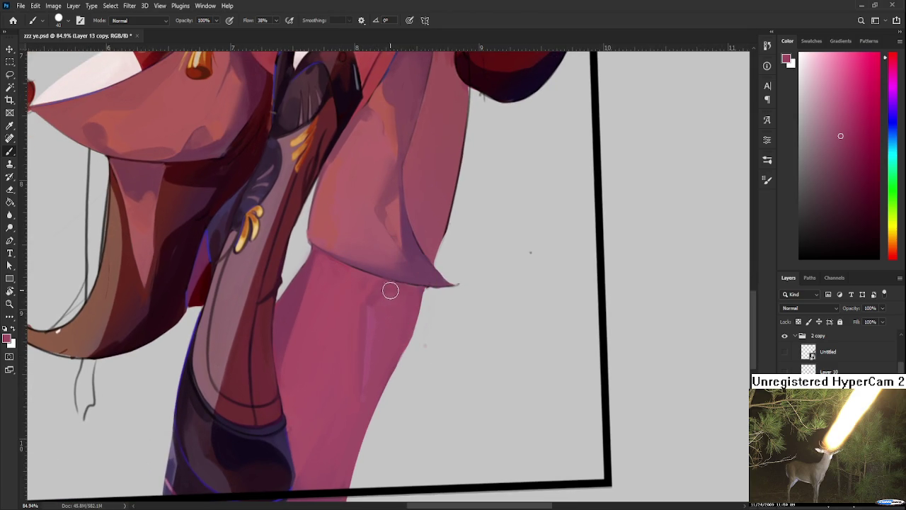
Brush a pale pink highlight down the shin using sampled leg tones.
alt+click(389, 354)
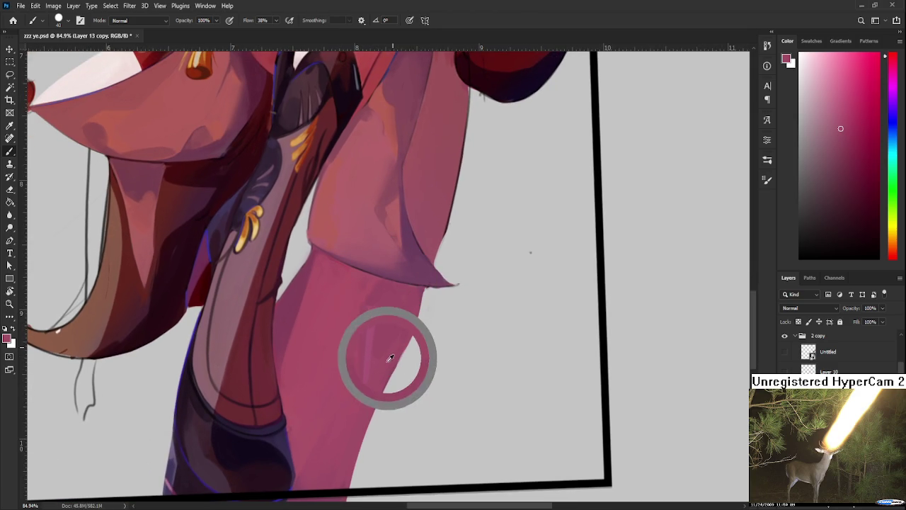
alt+click(413, 303)
alt+click(399, 326)
alt+click(370, 390)
alt+click(374, 371)
alt+click(381, 319)
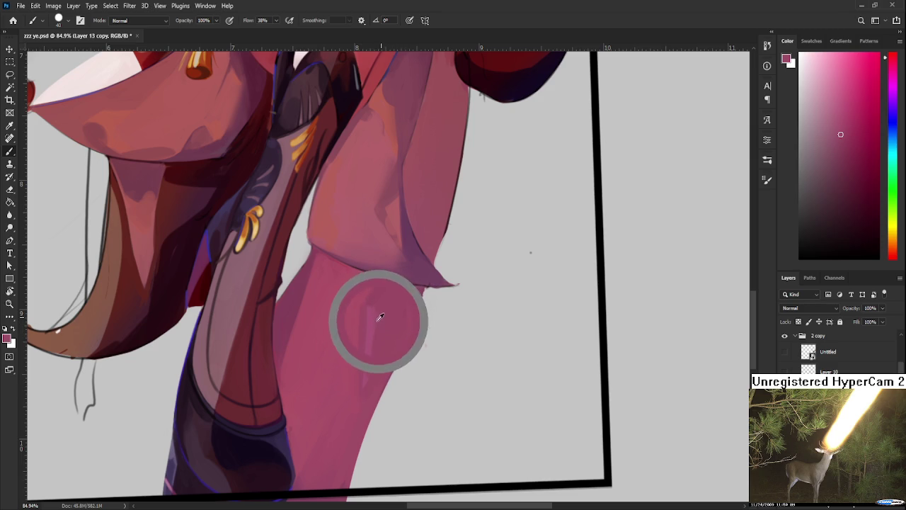
alt+click(383, 322)
alt+click(374, 314)
alt+click(374, 293)
alt+click(352, 314)
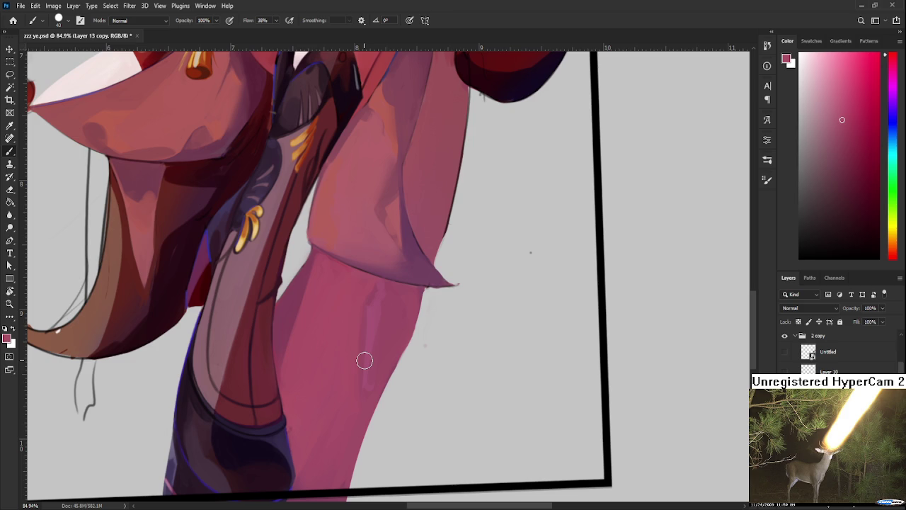
Refine the lower leg shading with pinks sampled from the leg.
scroll(365, 361, down, 3)
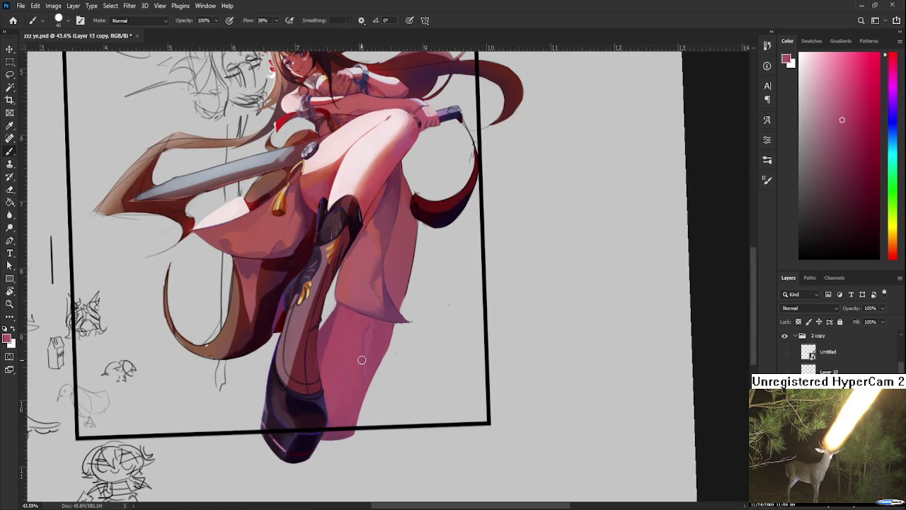
scroll(362, 360, up, 1)
scroll(363, 361, up, 2)
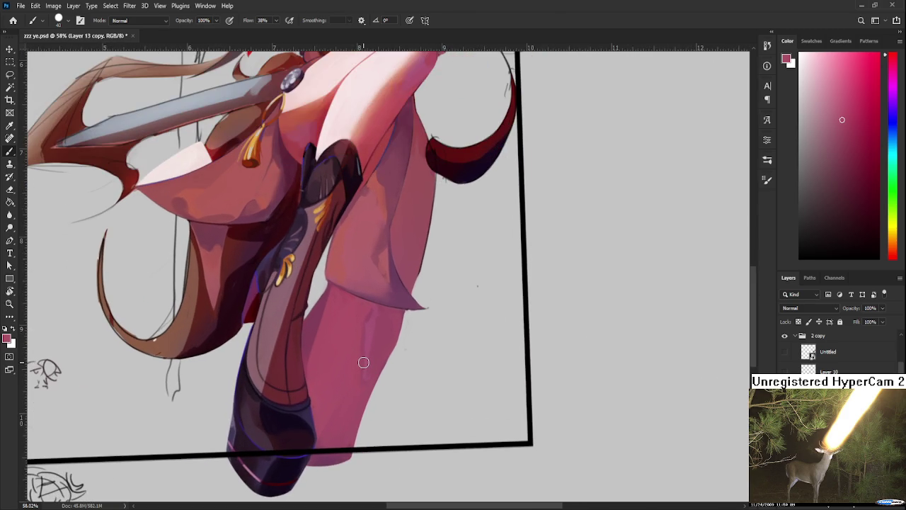
drag(363, 362, 386, 283)
alt+click(369, 275)
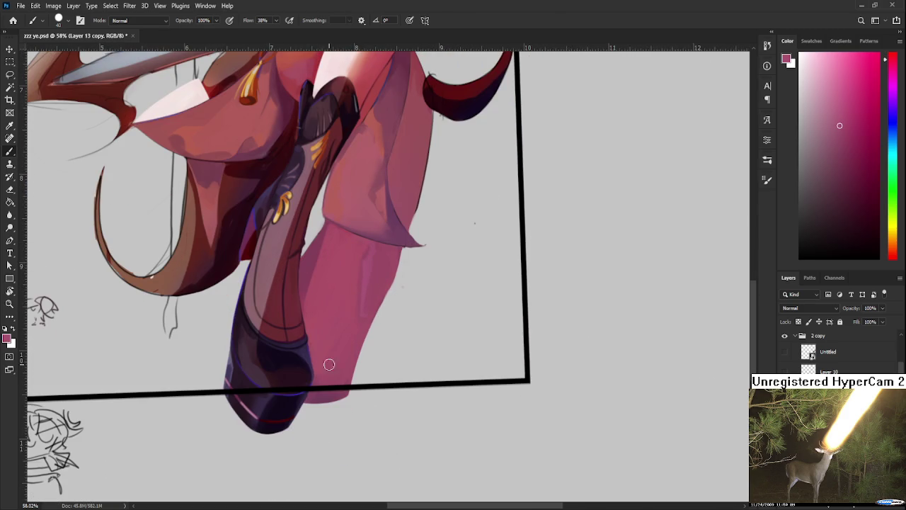
alt+click(365, 298)
alt+click(354, 325)
alt+click(374, 301)
scroll(356, 319, down, 5)
scroll(432, 340, down, 2)
scroll(442, 350, up, 3)
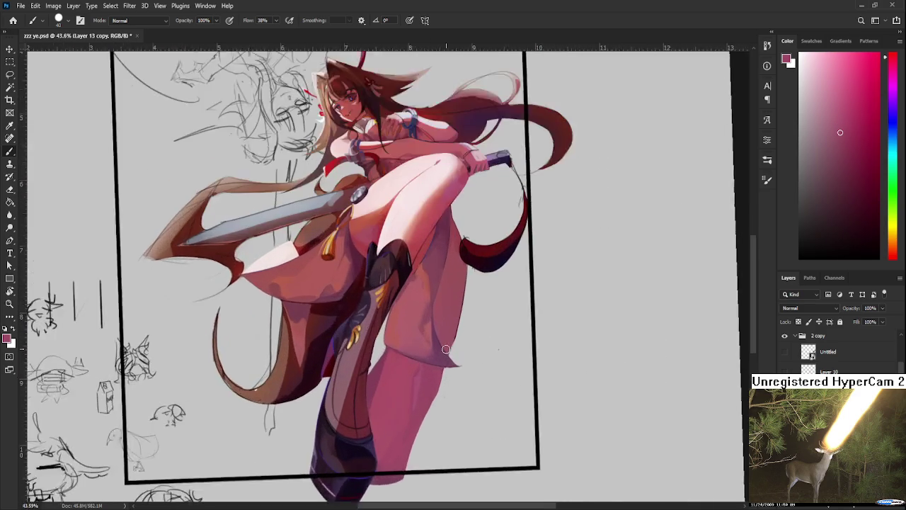
scroll(446, 349, up, 2)
alt+click(415, 375)
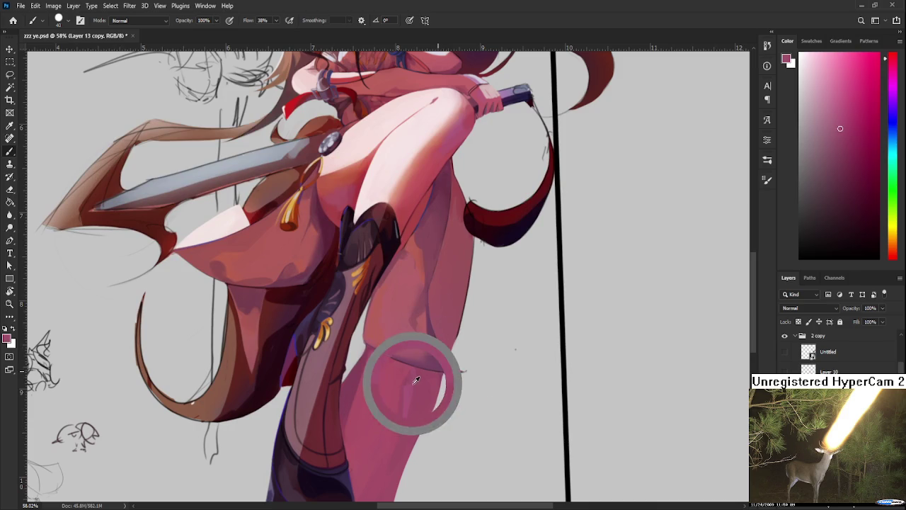
alt+click(415, 385)
Darken the red hair strand beside the thigh, and undo a trial thigh highlight.
drag(443, 339, 424, 360)
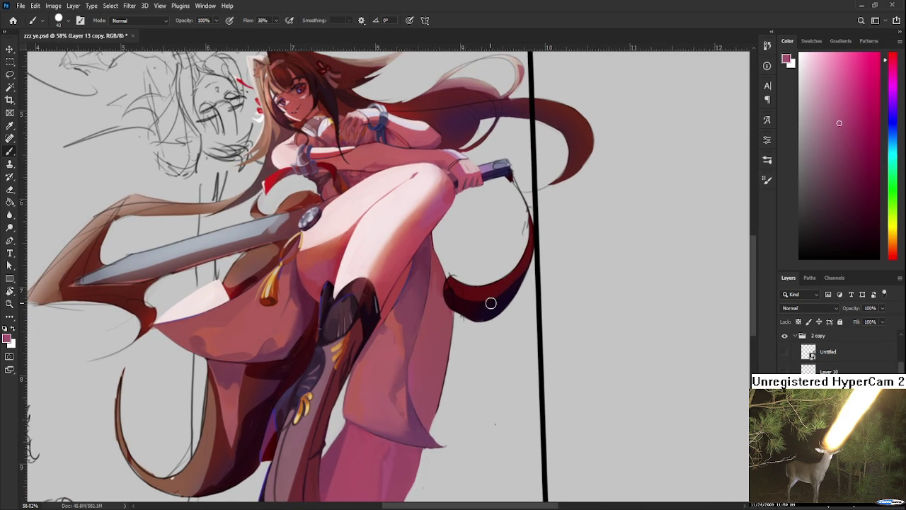
drag(491, 303, 456, 322)
alt+click(435, 326)
click(819, 127)
drag(423, 374, 433, 333)
key(ctrl+z)
Sample darker pinks from the thigh and shrink the brush from 60 to 30.
alt+click(424, 341)
alt+click(436, 273)
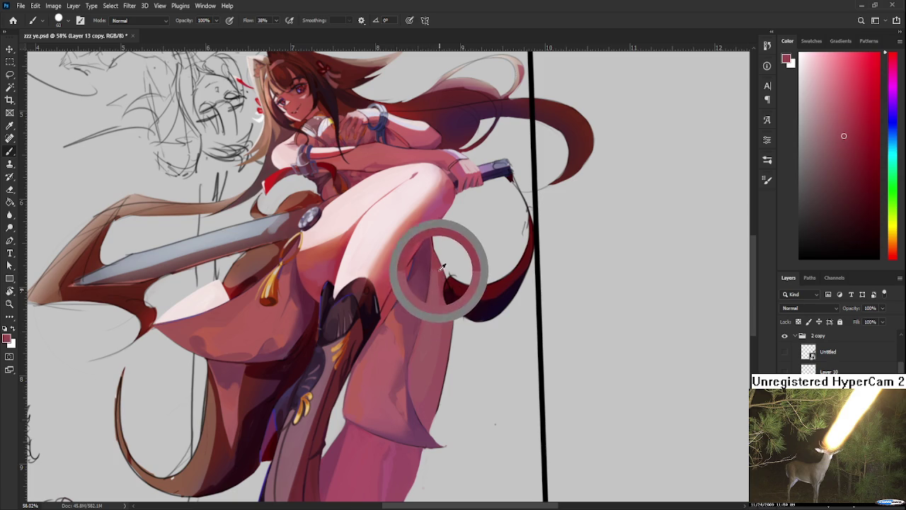
alt+click(433, 302)
alt+click(433, 388)
alt+click(433, 324)
scroll(422, 375, down, 3)
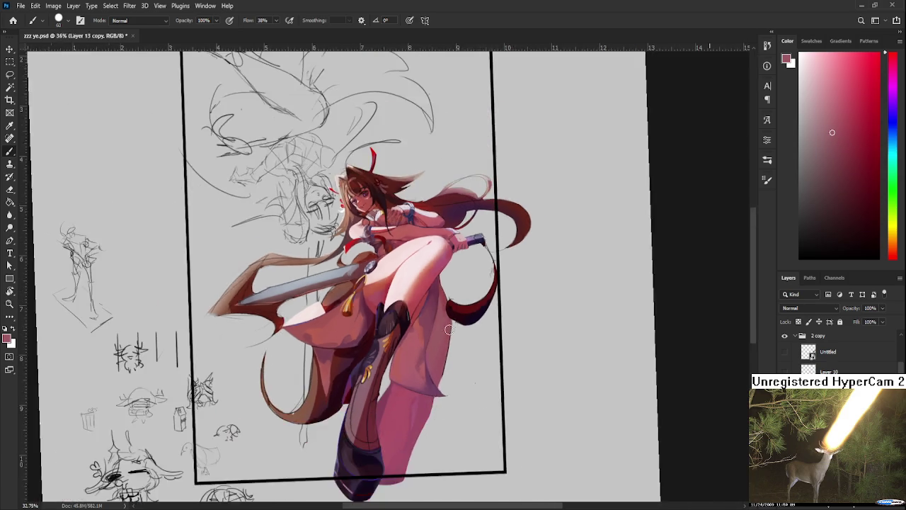
scroll(452, 306, up, 4)
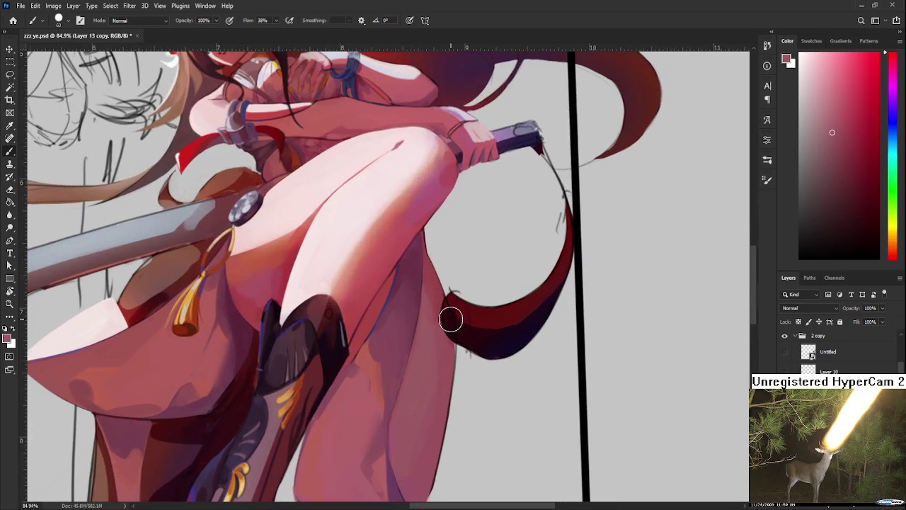
drag(417, 464, 434, 298)
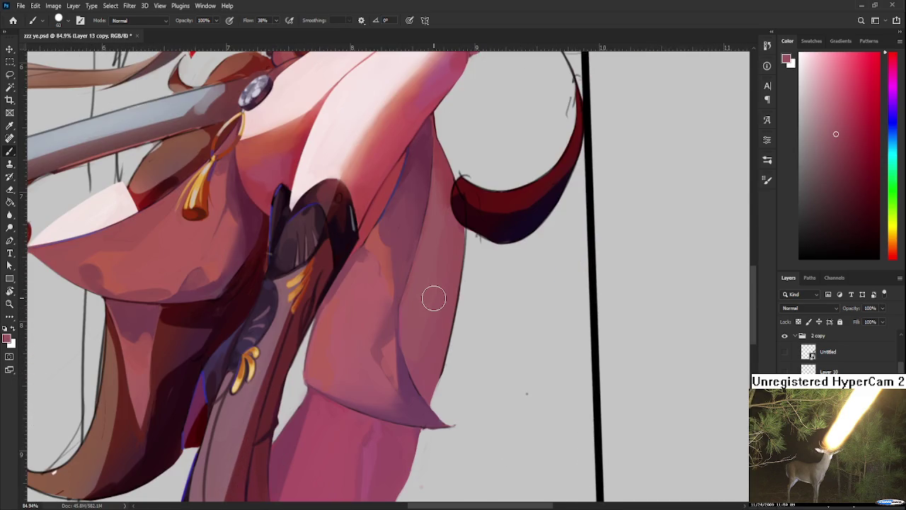
scroll(434, 298, down, 3)
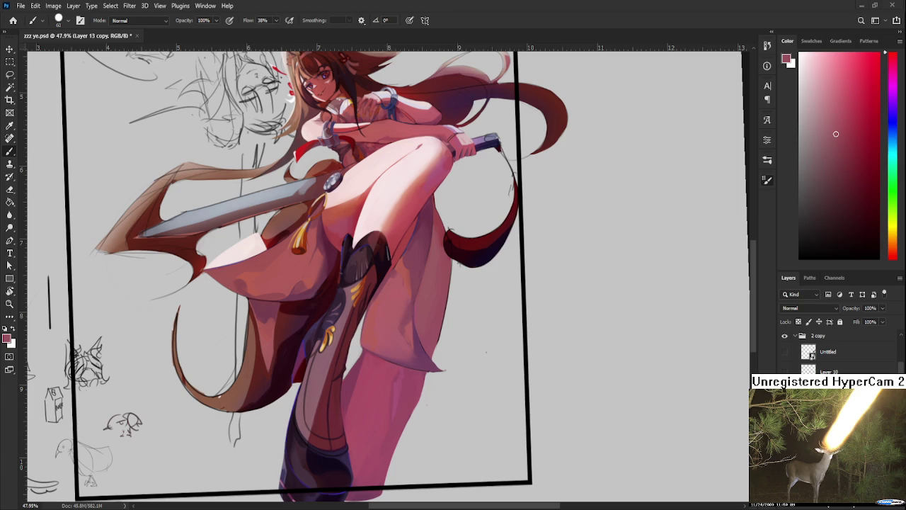
key(bracketleft)
Sample the leg's skin colour and lasso a freehand selection on the pink limb.
scroll(419, 400, up, 2)
scroll(418, 400, up, 3)
drag(418, 400, 405, 316)
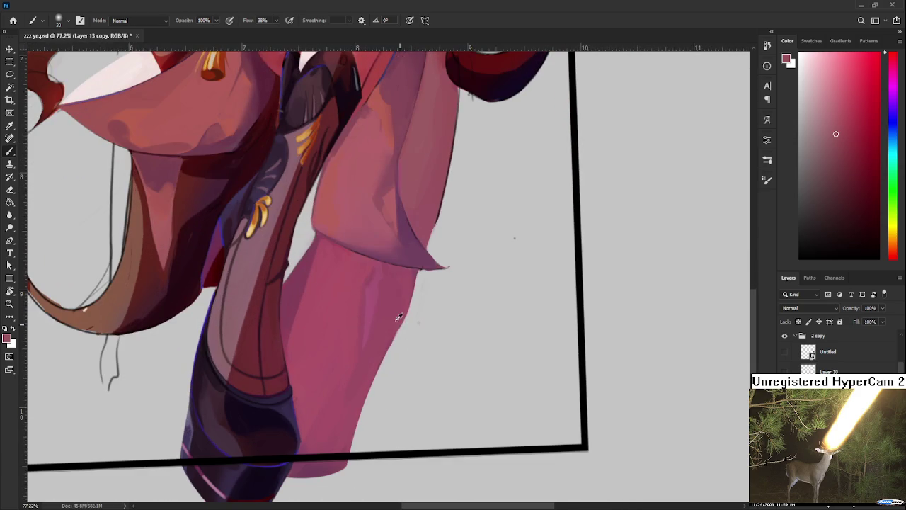
alt+click(375, 293)
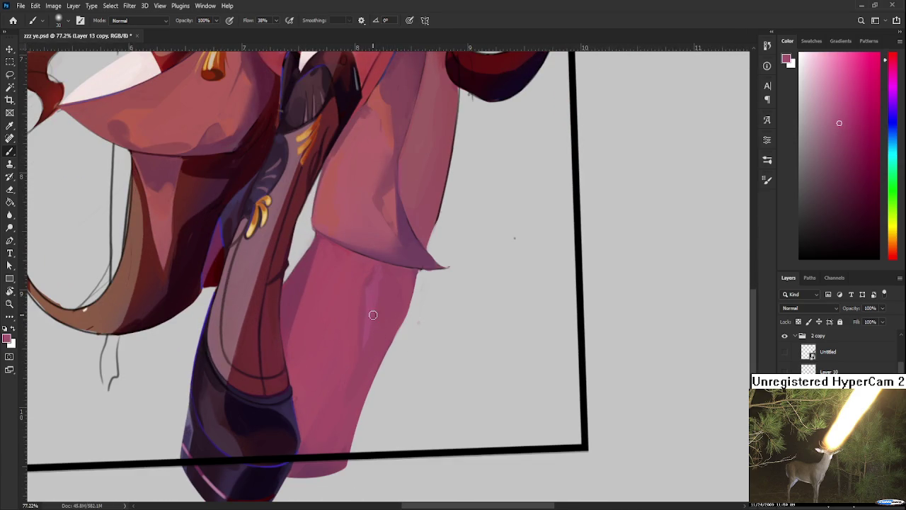
key(l)
mouse_move(378, 342)
mouse_down()
mouse_move(394, 327)
mouse_move(368, 356)
mouse_up()
key(b)
key(l)
key(b)
Sample lighter and darker skin tones across the leg up to its edge.
alt+click(383, 306)
alt+click(377, 304)
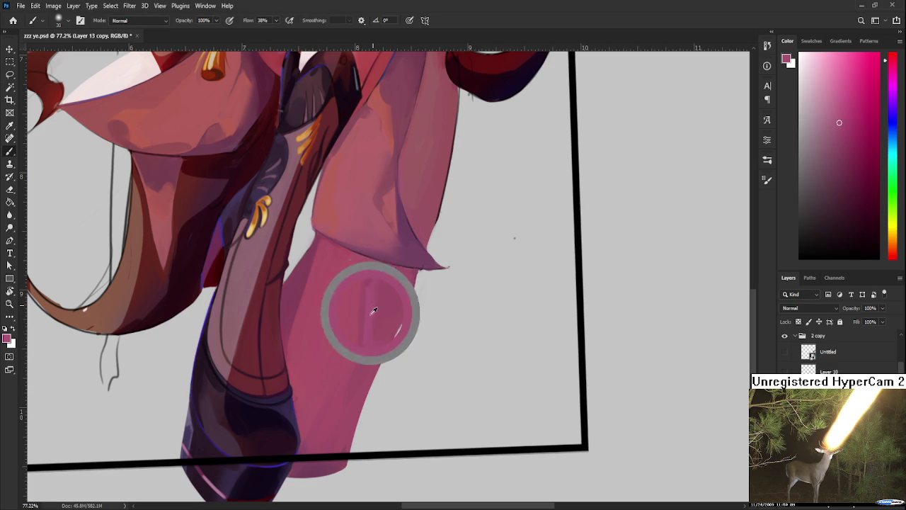
alt+click(380, 268)
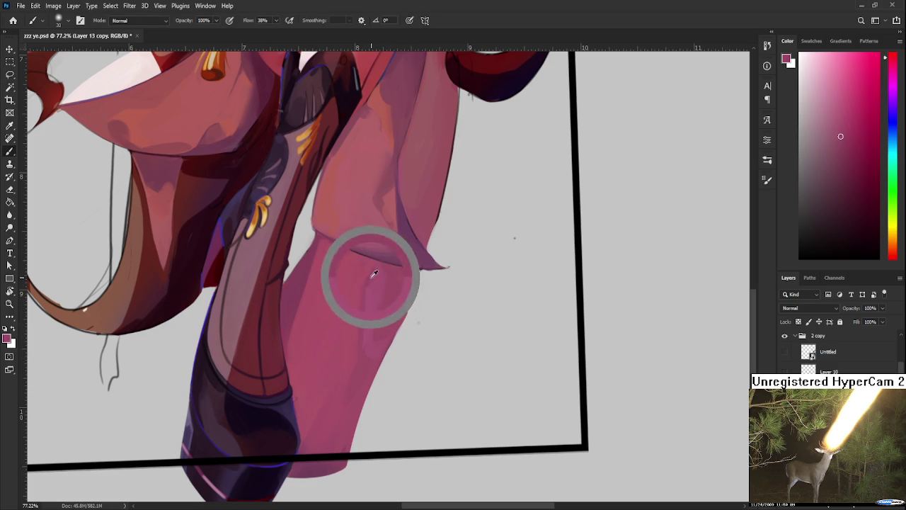
alt+click(364, 276)
alt+click(358, 301)
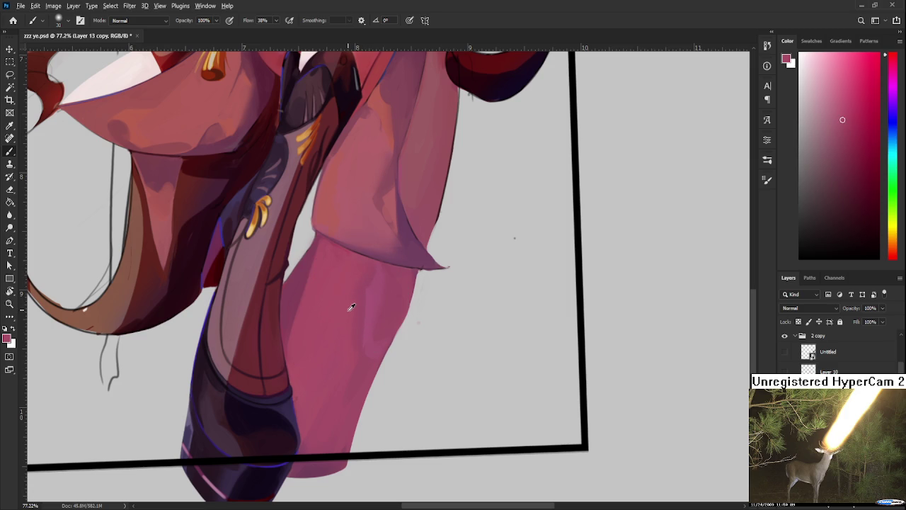
alt+click(372, 312)
alt+click(399, 300)
alt+click(404, 276)
alt+click(422, 233)
alt+click(384, 342)
alt+click(376, 344)
alt+click(370, 357)
alt+click(368, 322)
Enlarge the brush to 50 and paint soft pink strokes on the lower leg.
key(ctrl+0)
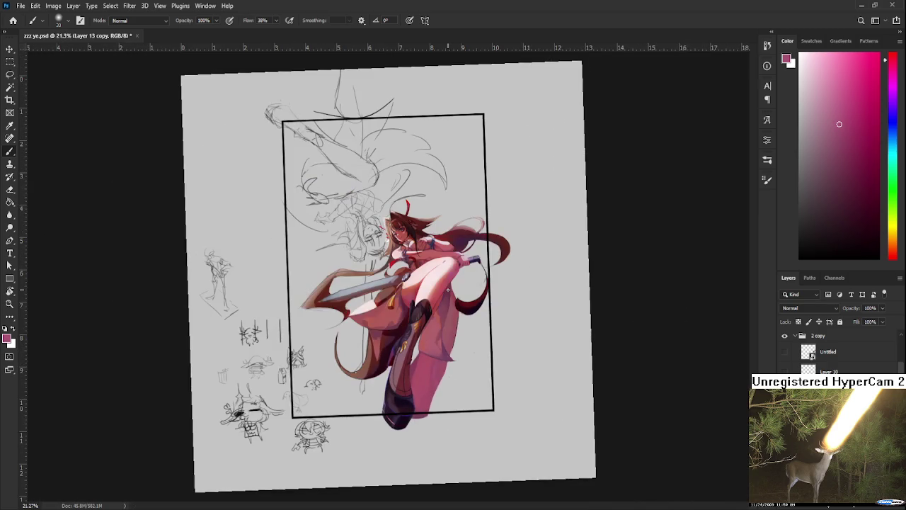
scroll(446, 400, up, 5)
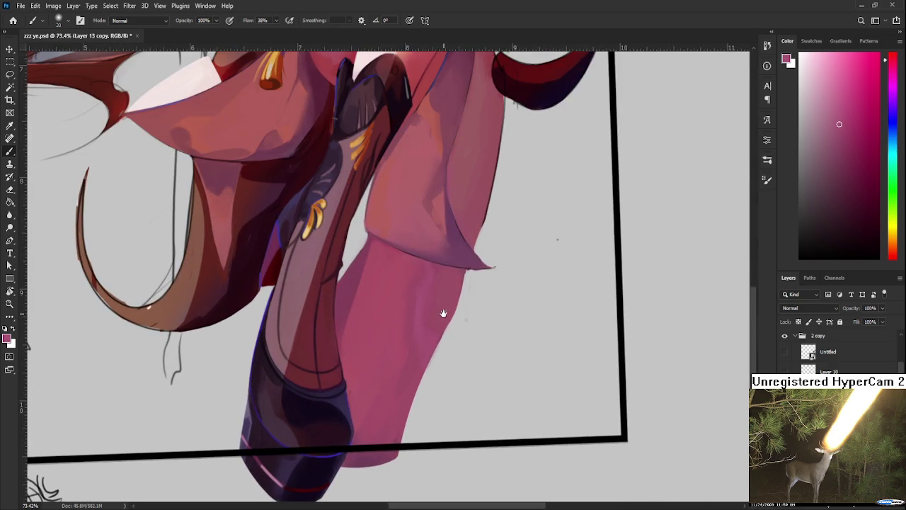
alt+click(394, 328)
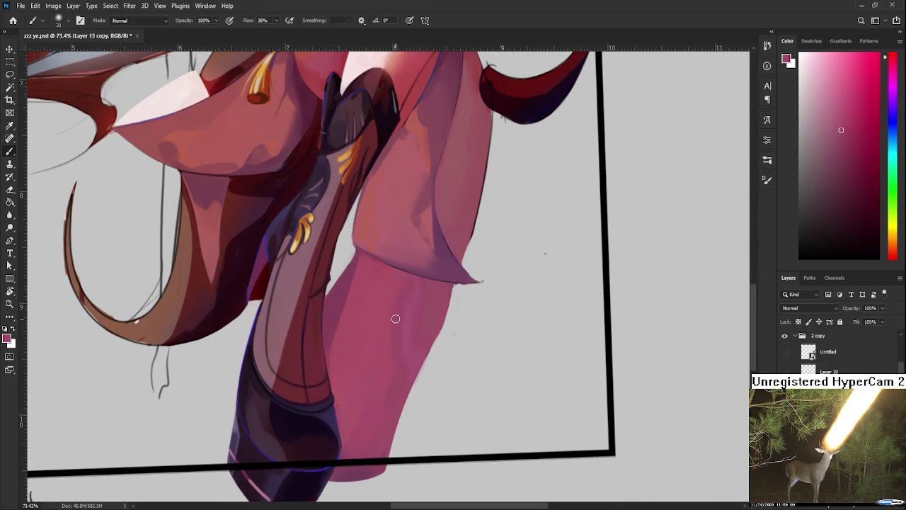
key(bracketright)
key(bracketright)
drag(394, 324, 394, 372)
Repaint the leg's right edge with sampled pinks, pushing it slightly outward.
alt+click(379, 302)
alt+click(374, 342)
alt+click(406, 329)
alt+click(390, 381)
alt+click(375, 408)
alt+click(358, 411)
alt+click(352, 347)
alt+click(403, 329)
alt+click(378, 403)
alt+click(411, 329)
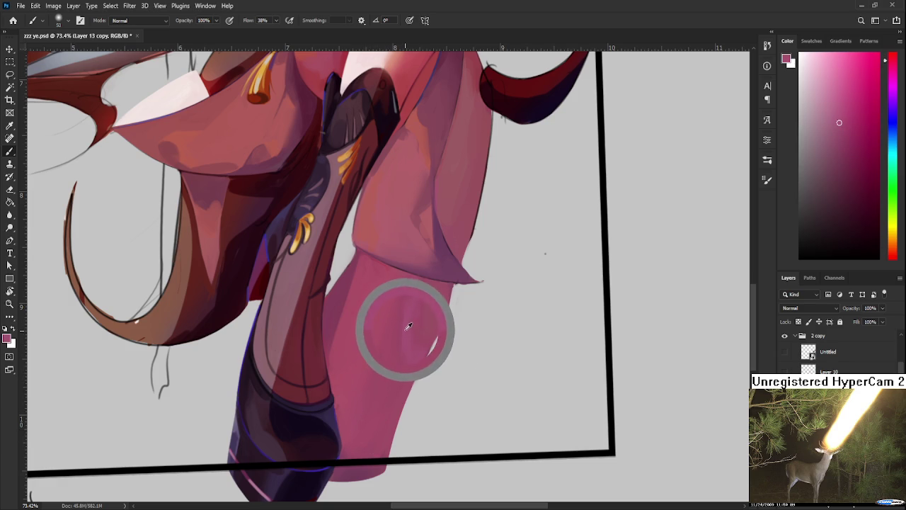
drag(436, 301, 414, 334)
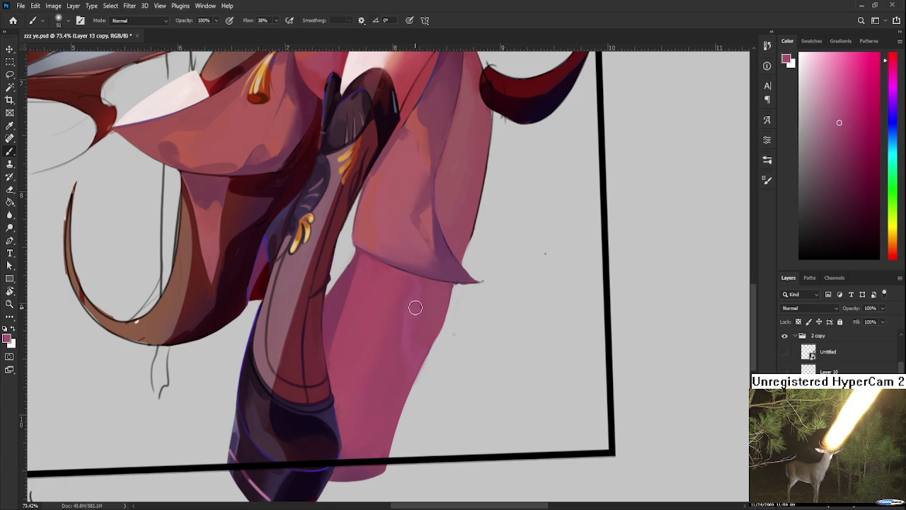
alt+click(415, 327)
key(ctrl+0)
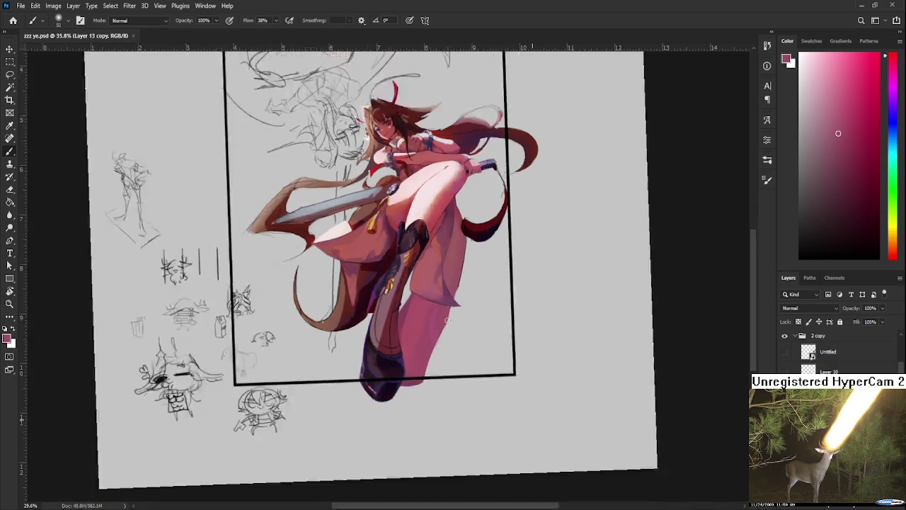
Bring the knee into view and shade it with a soft pink stroke.
key(ctrl+minus)
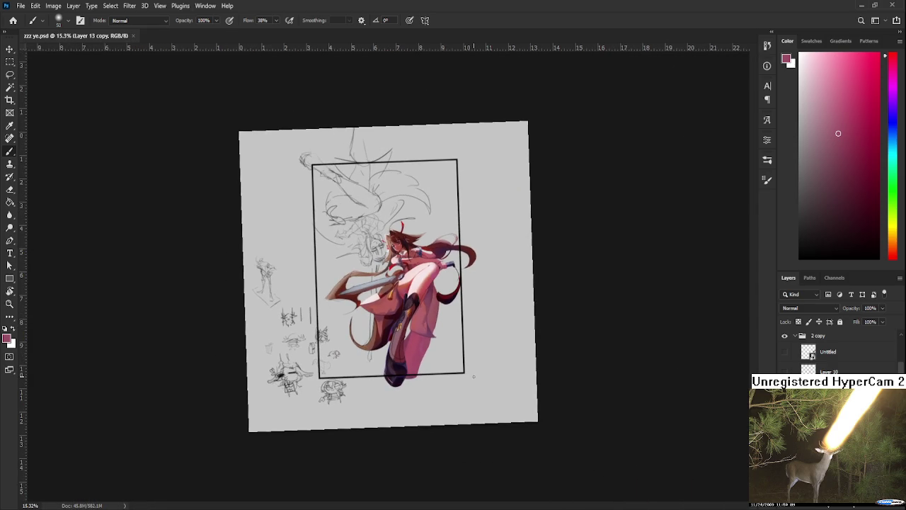
scroll(467, 363, up, 1)
scroll(368, 328, up, 3)
scroll(405, 397, up, 2)
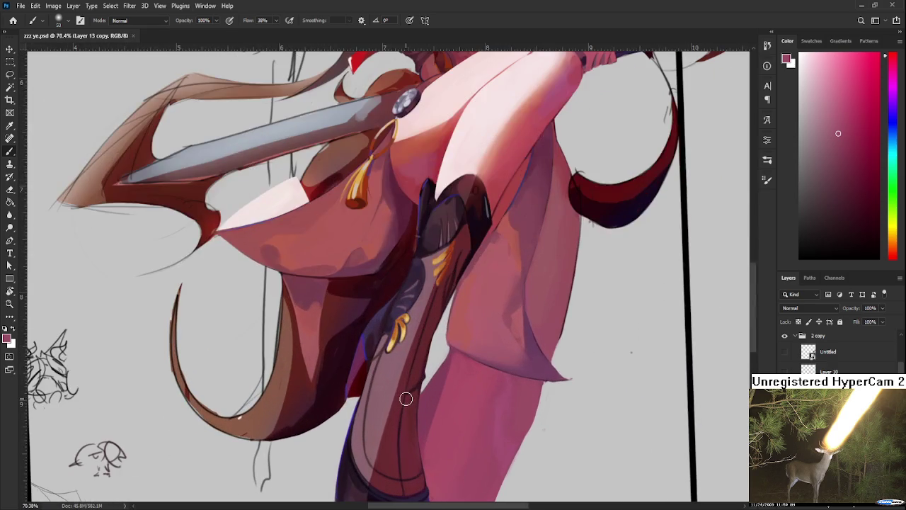
drag(450, 376, 408, 362)
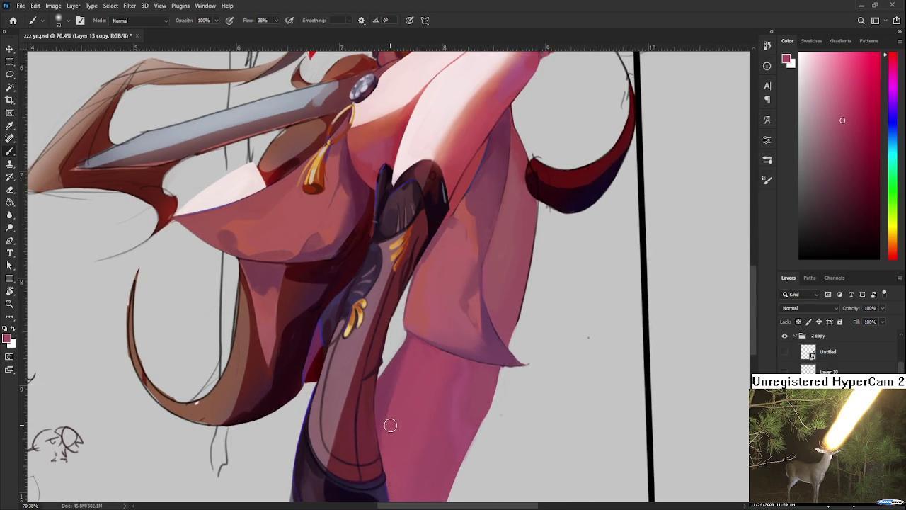
alt+click(396, 373)
drag(405, 376, 416, 349)
Sample several slightly different skin tones from the thigh and leg.
scroll(411, 368, up, 3)
alt+click(418, 329)
alt+click(419, 240)
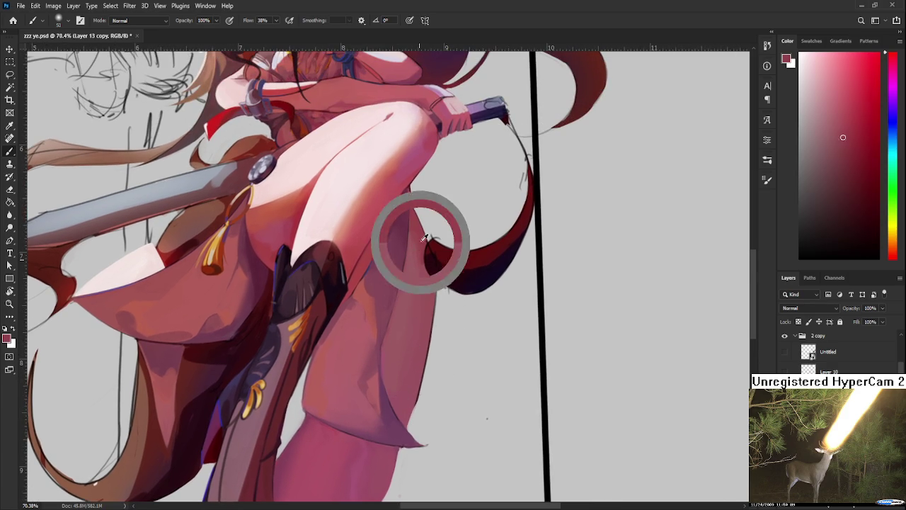
alt+click(404, 304)
alt+click(424, 310)
alt+click(426, 289)
alt+click(427, 291)
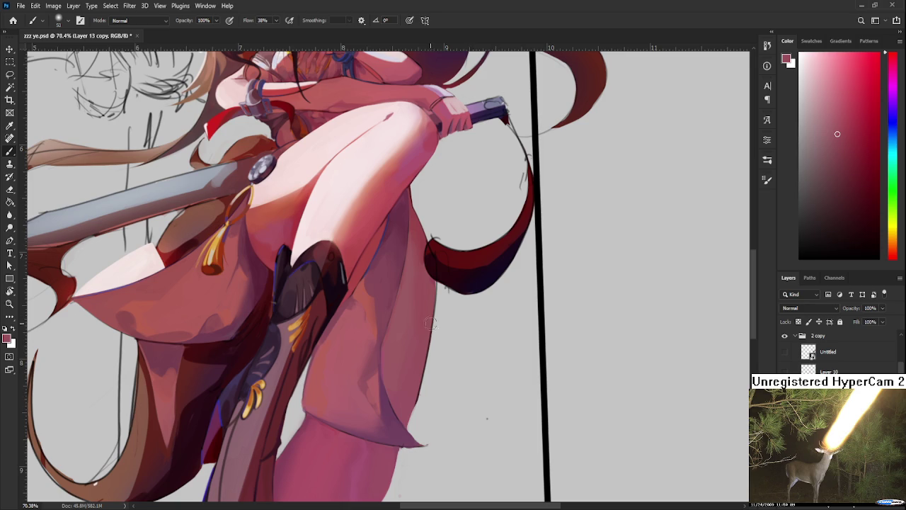
scroll(439, 359, down, 2)
Sample lighter and darker pink skin tones from the leg.
scroll(428, 333, down, 3)
alt+click(373, 356)
alt+click(378, 358)
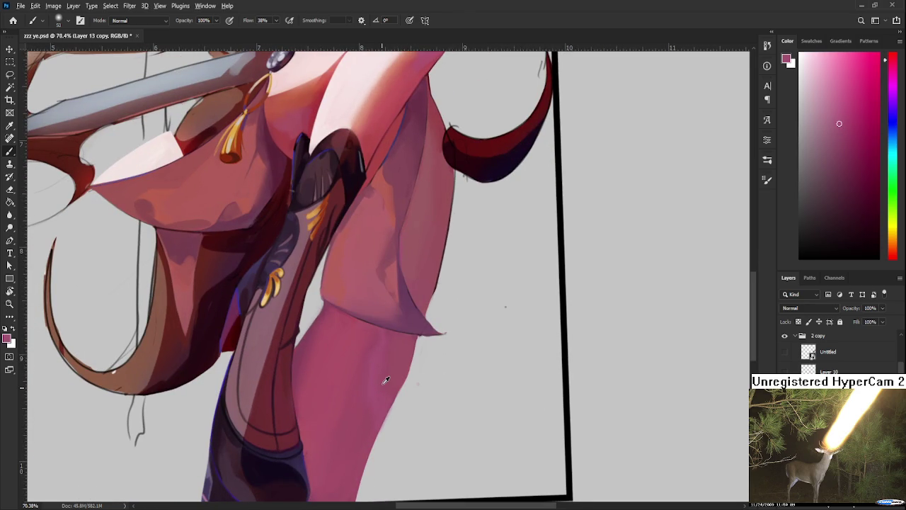
alt+click(386, 354)
alt+click(374, 349)
alt+click(374, 376)
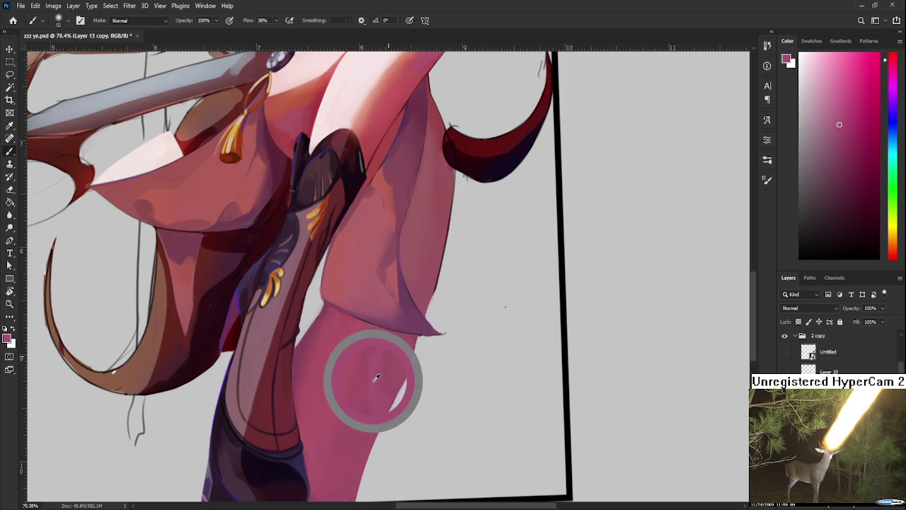
alt+click(379, 388)
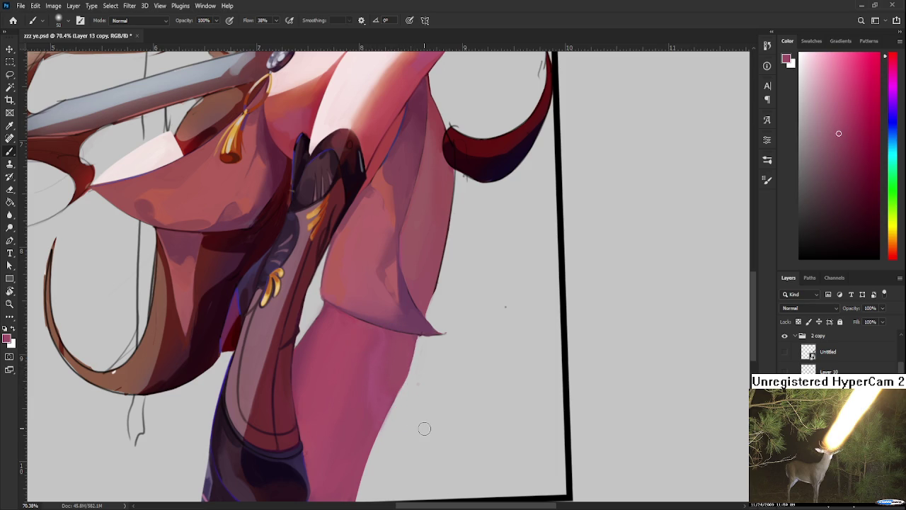
Zoom to 87.3% on the lower leg and sample a new pink from it.
scroll(424, 429, down, 3)
scroll(417, 368, down, 2)
scroll(450, 459, up, 2)
scroll(449, 396, up, 3)
scroll(453, 388, up, 1)
alt+click(378, 268)
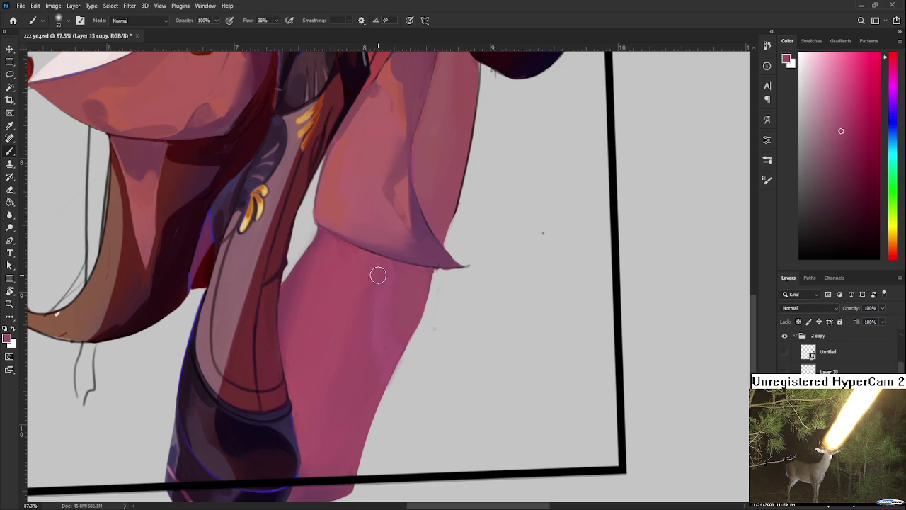
alt+click(375, 346)
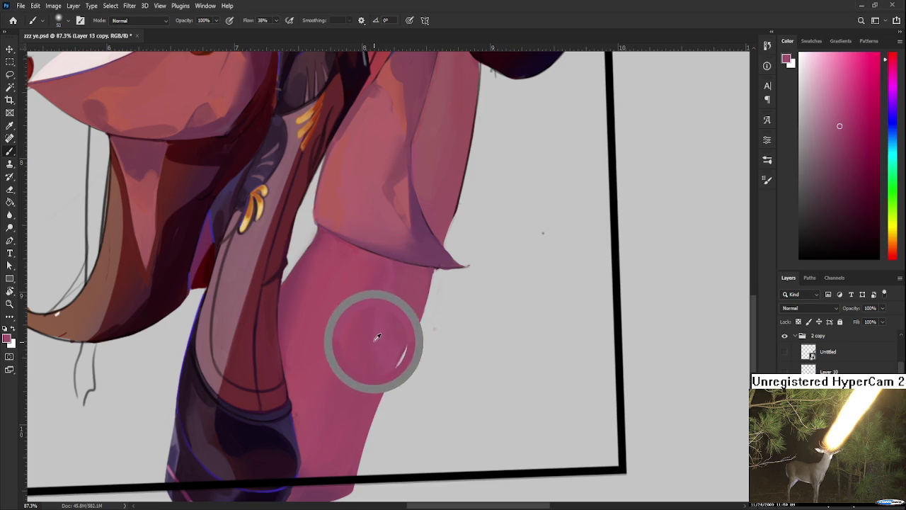
drag(371, 347, 375, 303)
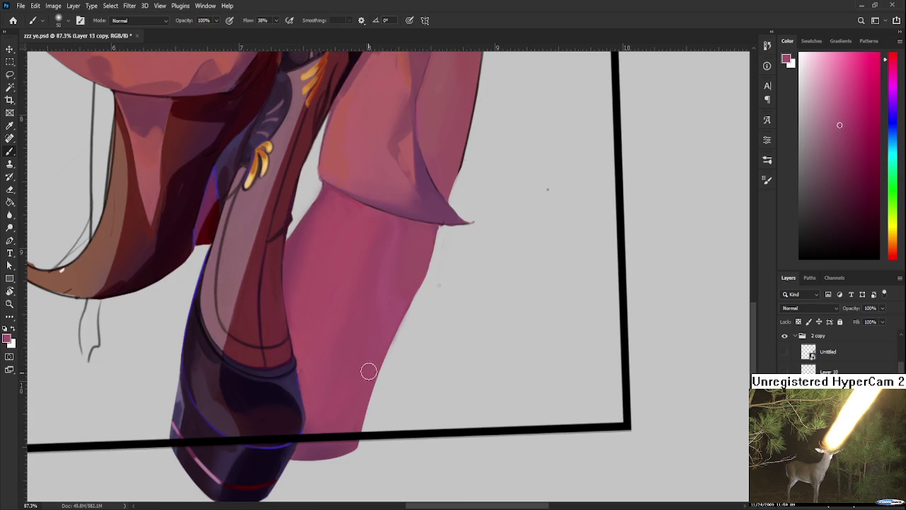
alt+click(362, 360)
Sample lighter pinks from the upper leg near the skirt hem, then return to the lower leg.
drag(430, 336, 374, 456)
alt+click(346, 265)
alt+click(328, 266)
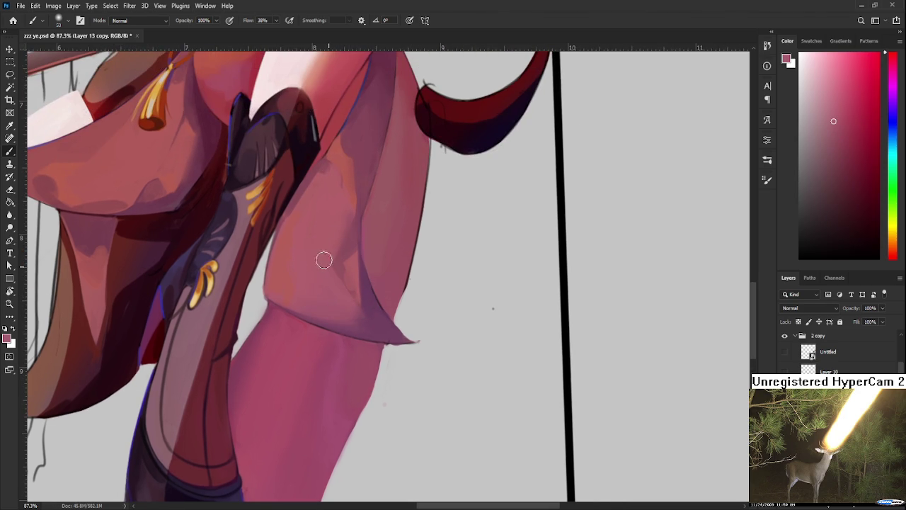
drag(359, 362, 392, 252)
scroll(412, 272, down, 2)
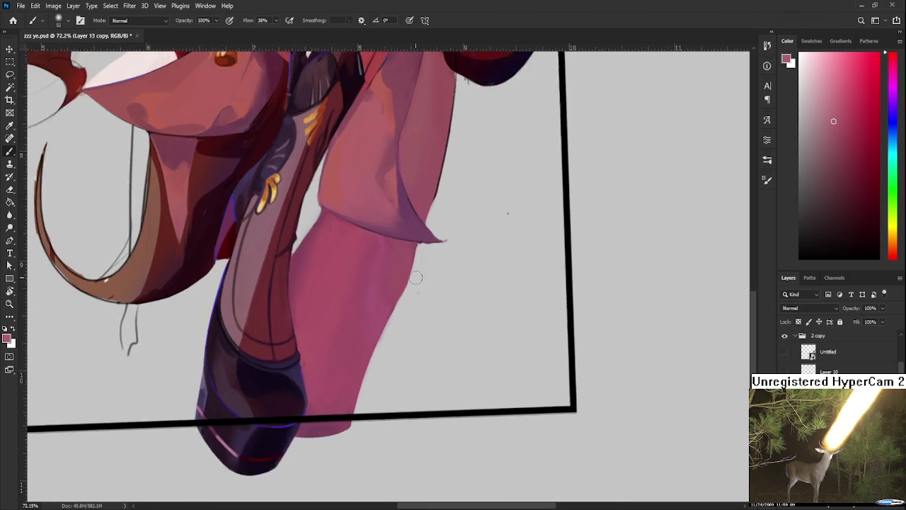
scroll(411, 273, down, 3)
scroll(408, 331, up, 2)
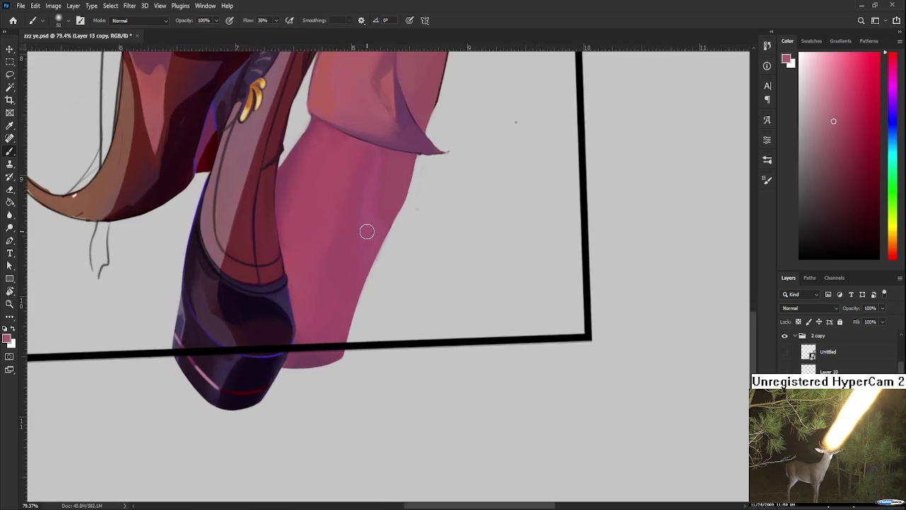
scroll(409, 332, up, 2)
Try erasing roughness along the leg's right edge, undo it, and shrink the eraser.
drag(443, 321, 435, 347)
key(e)
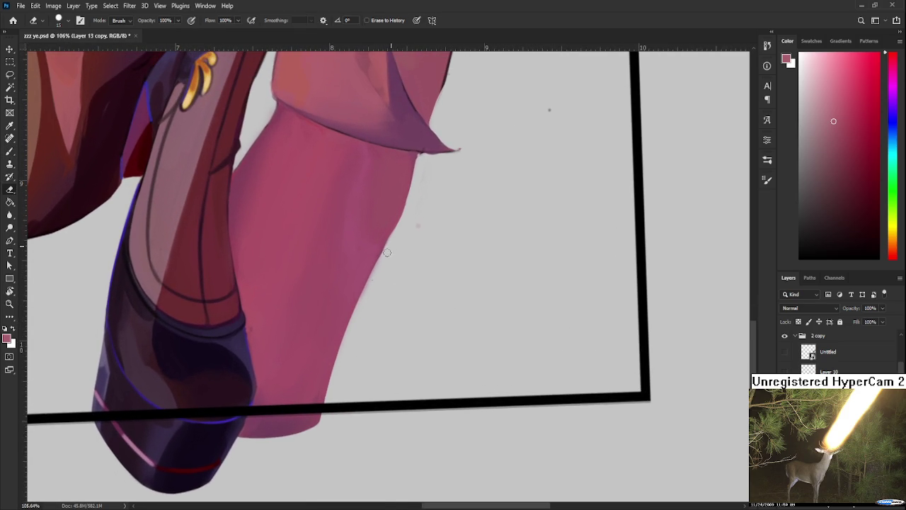
drag(395, 228, 333, 373)
key(ctrl+z)
scroll(415, 243, up, 3)
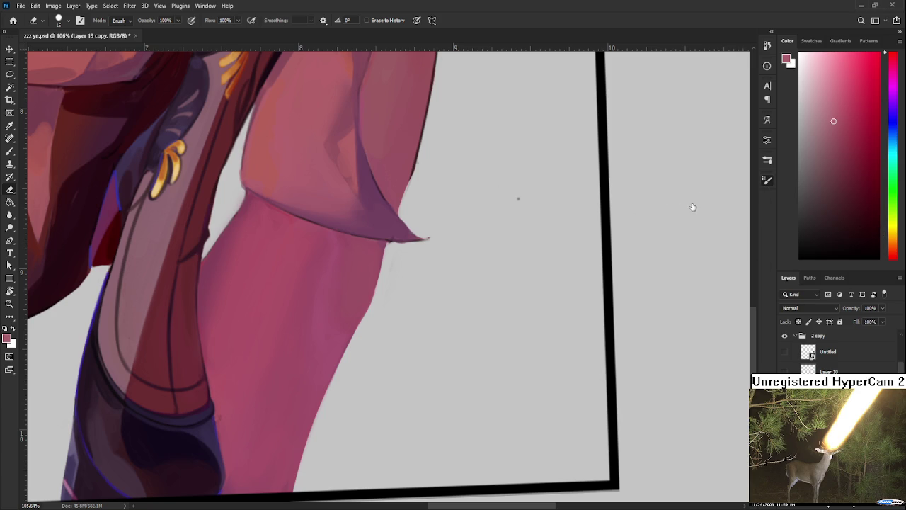
key(bracketleft)
key(bracketleft)
Return to the Brush, undo a stray stroke beside the leg, and add a faint lighter highlight.
key(b)
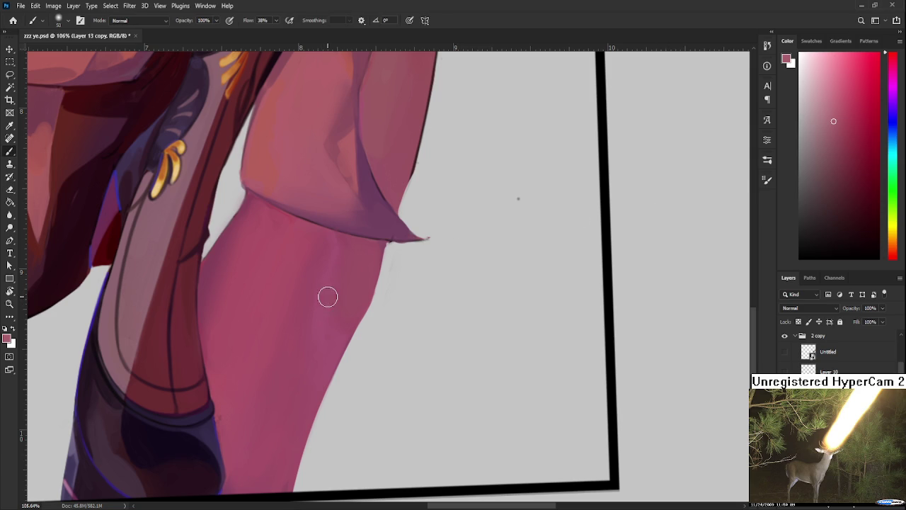
alt+click(327, 298)
drag(363, 330, 473, 395)
key(ctrl+z)
key(period)
drag(328, 328, 314, 287)
scroll(314, 287, up, 1)
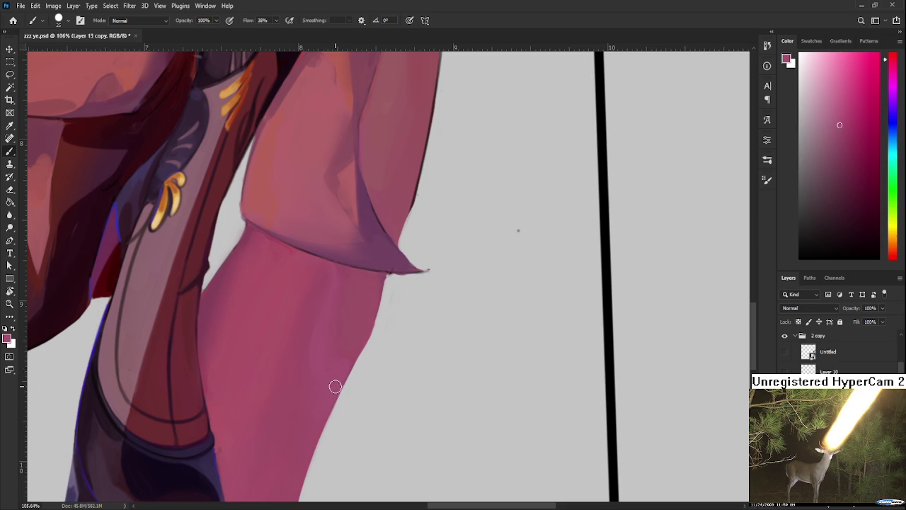
Paint pink along the leg near the vest with a larger brush, undoing the stray vest stroke.
drag(345, 336, 334, 387)
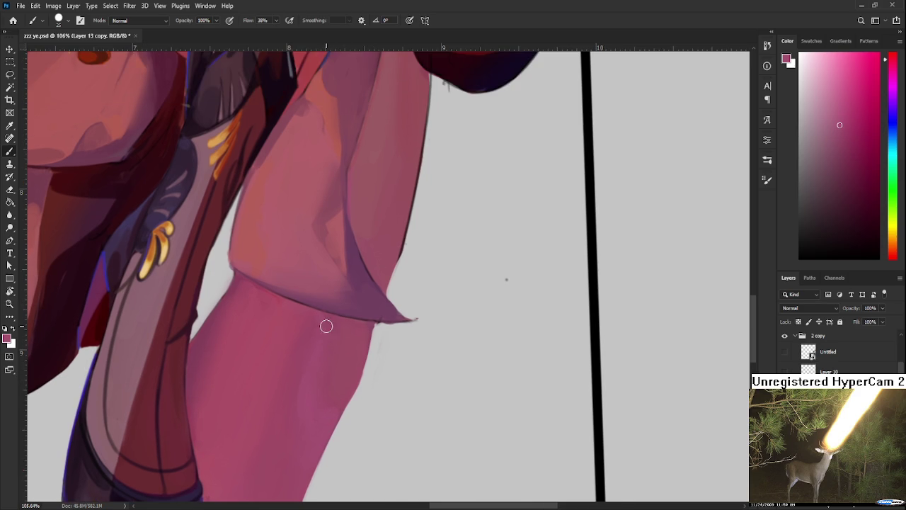
key(bracketright)
key(bracketright)
key(bracketright)
mouse_move(254, 419)
mouse_down()
mouse_move(377, 322)
mouse_move(368, 328)
mouse_up()
alt+click(322, 297)
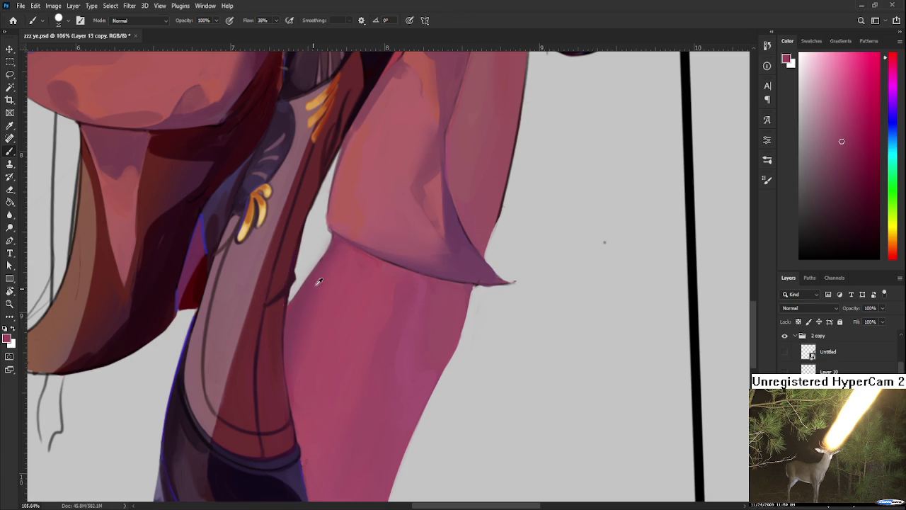
drag(333, 290, 310, 280)
key(ctrl+z)
key(bracketleft)
key(bracketleft)
key(bracketleft)
Sample lighter pinks from the leg and reposition the view.
alt+click(330, 255)
alt+click(357, 362)
drag(357, 362, 376, 332)
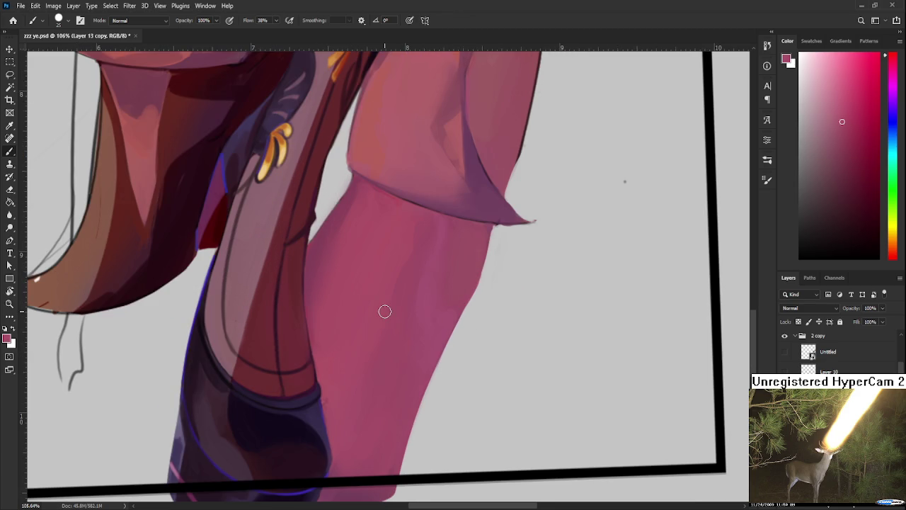
scroll(398, 219, down, 3)
scroll(399, 217, down, 3)
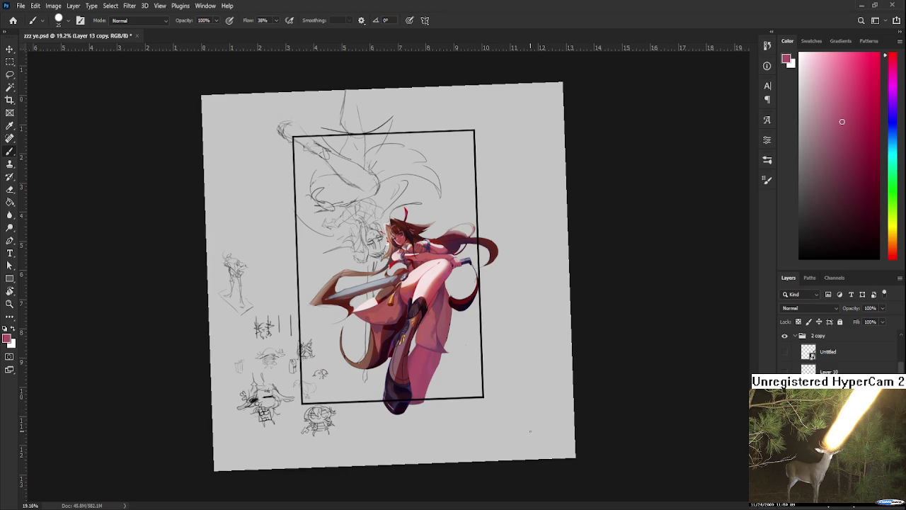
scroll(499, 383, down, 2)
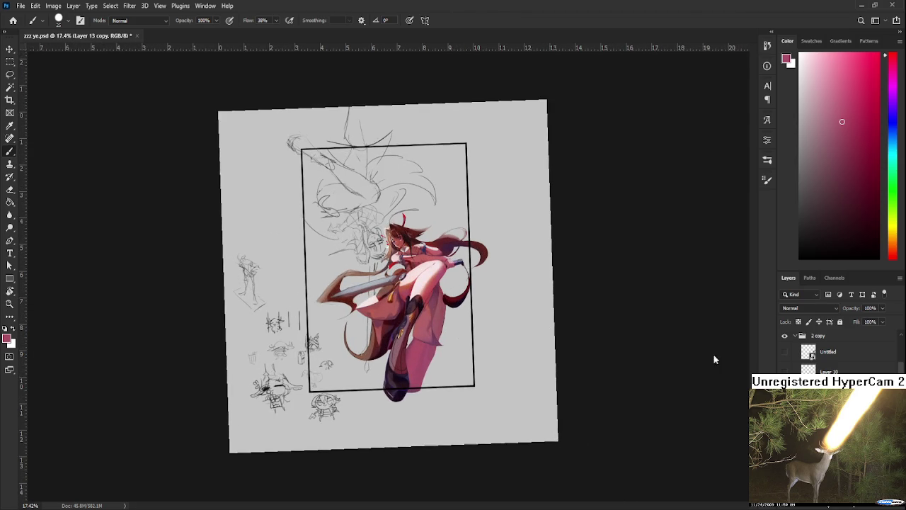
scroll(821, 351, up, 2)
click(784, 339)
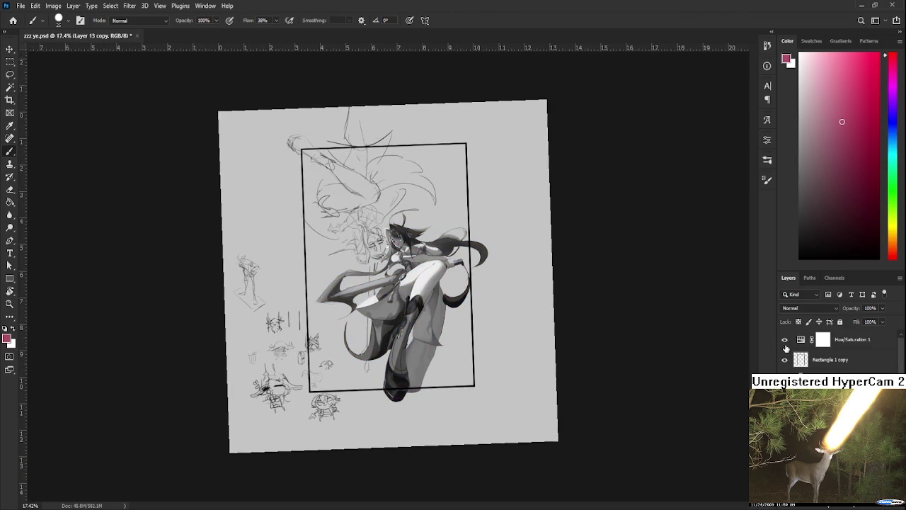
scroll(643, 398, up, 3)
scroll(643, 399, up, 3)
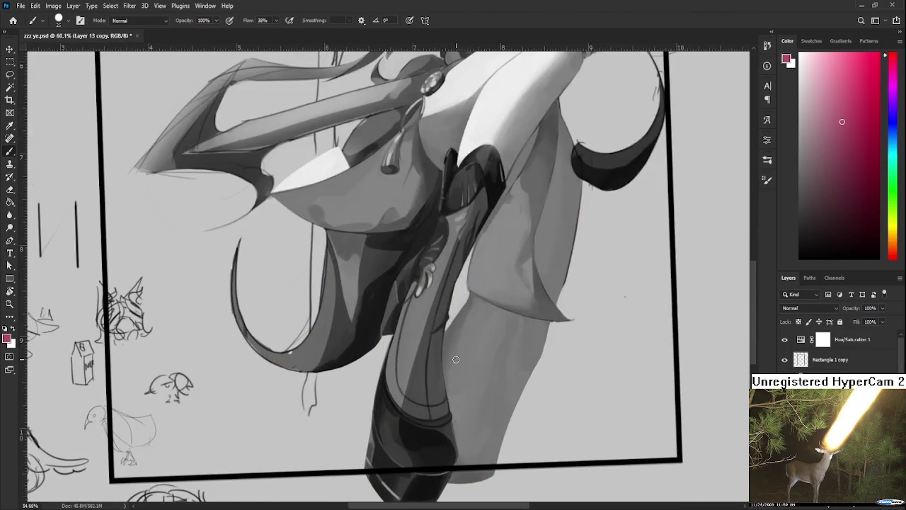
scroll(714, 322, down, 3)
click(784, 339)
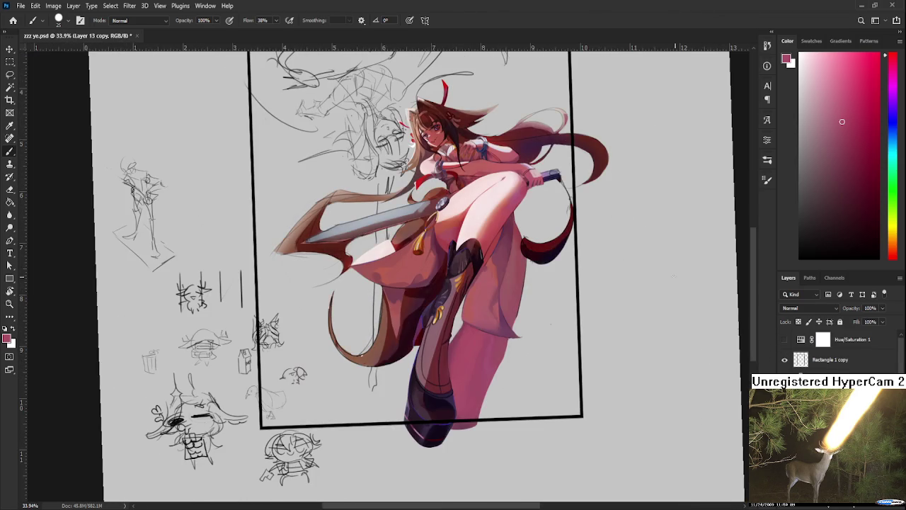
scroll(656, 220, down, 3)
scroll(656, 221, down, 3)
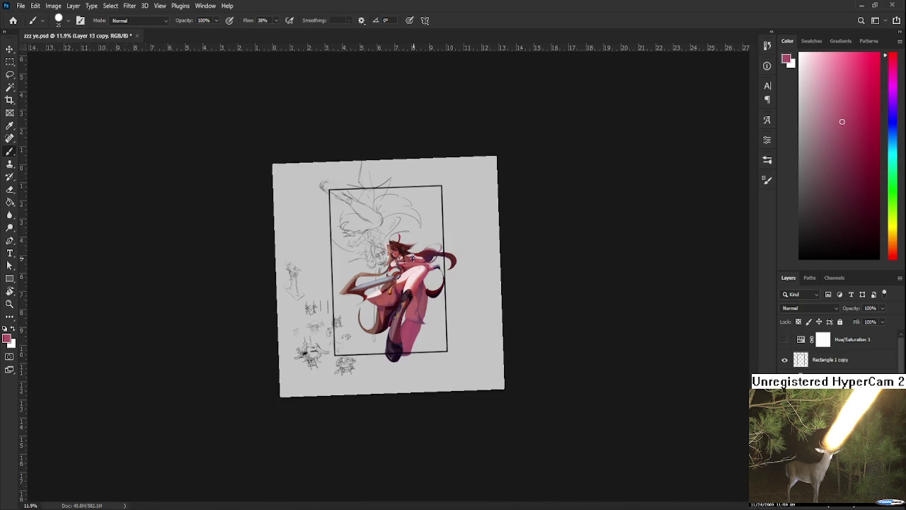
scroll(413, 255, up, 5)
scroll(412, 255, up, 2)
scroll(413, 248, up, 1)
scroll(413, 241, up, 1)
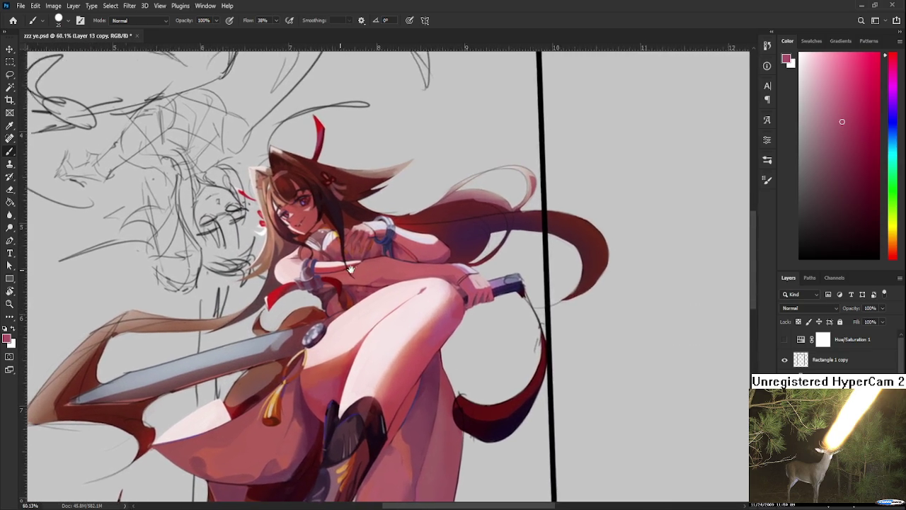
scroll(413, 234, up, 1)
scroll(412, 233, down, 2)
scroll(412, 233, down, 1)
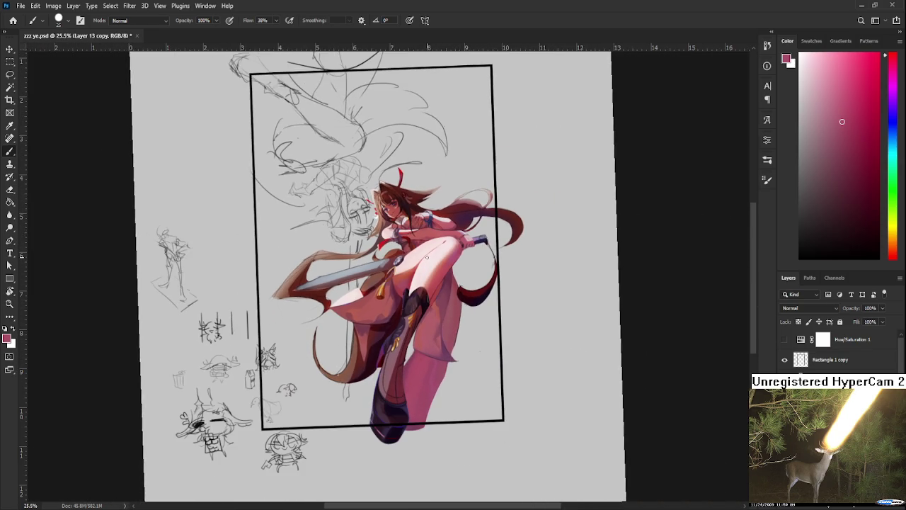
scroll(425, 255, up, 1)
scroll(527, 278, up, 1)
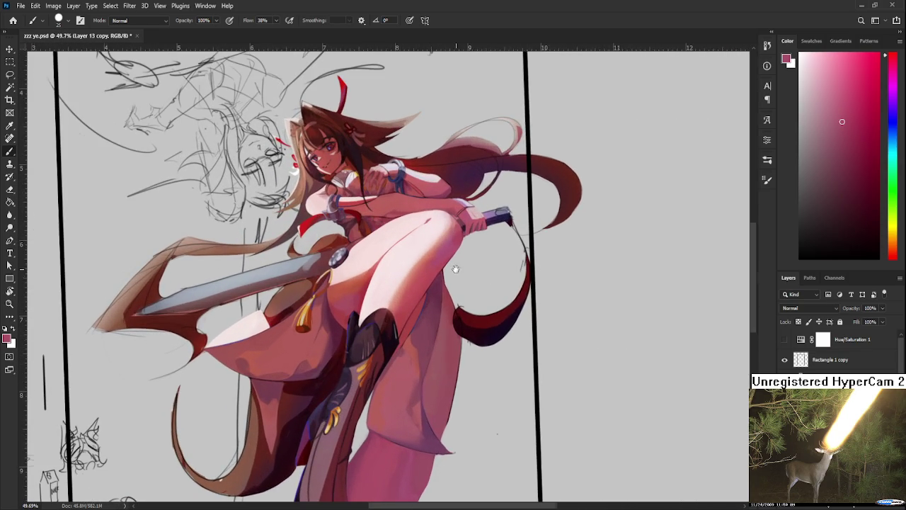
drag(455, 269, 552, 280)
scroll(523, 290, up, 1)
scroll(482, 304, up, 1)
scroll(439, 322, up, 1)
scroll(395, 342, up, 2)
scroll(395, 342, up, 1)
scroll(393, 333, down, 2)
scroll(393, 333, up, 2)
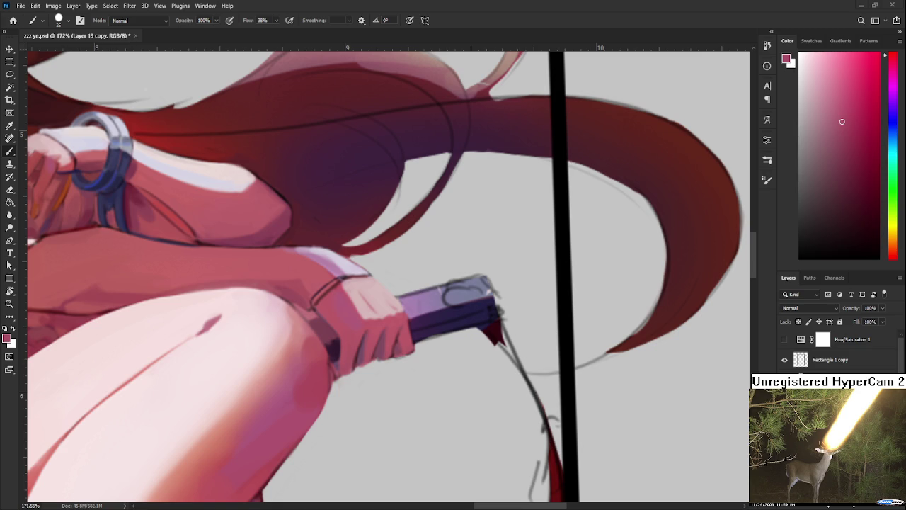
Make the eraser slightly smaller and sample the pink of the hand.
scroll(411, 330, up, 1)
scroll(426, 333, down, 2)
scroll(425, 333, up, 1)
key(e)
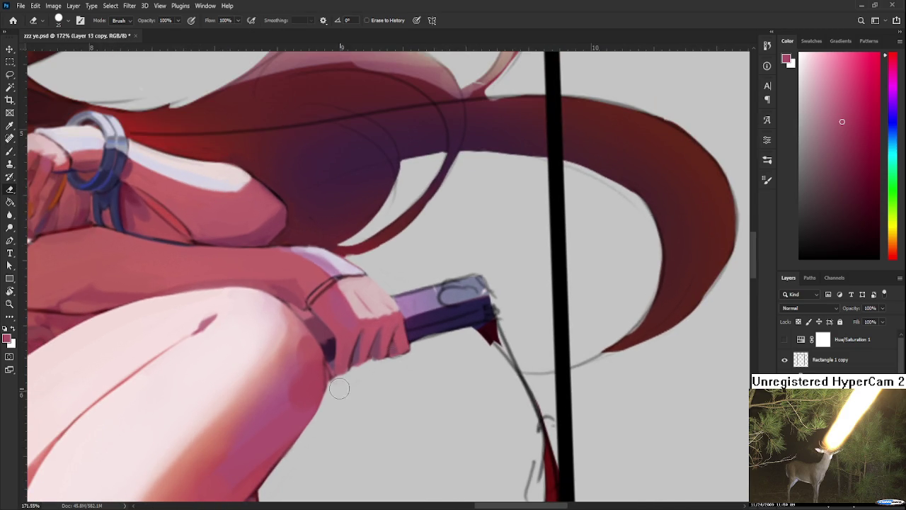
key(bracketleft)
key(bracketleft)
key(bracketleft)
key(bracketleft)
key(b)
alt+click(337, 363)
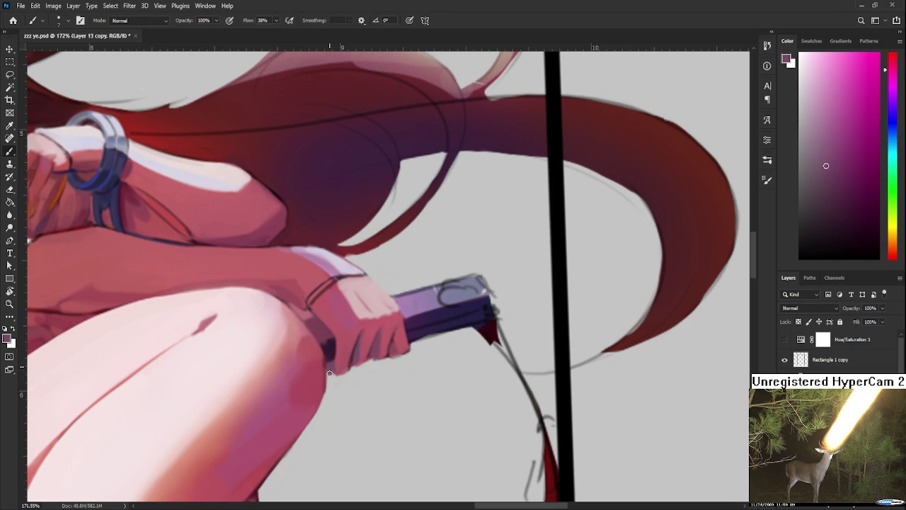
Erase stray paint below the gripping hand, then sample the hilt's dark purple.
key(e)
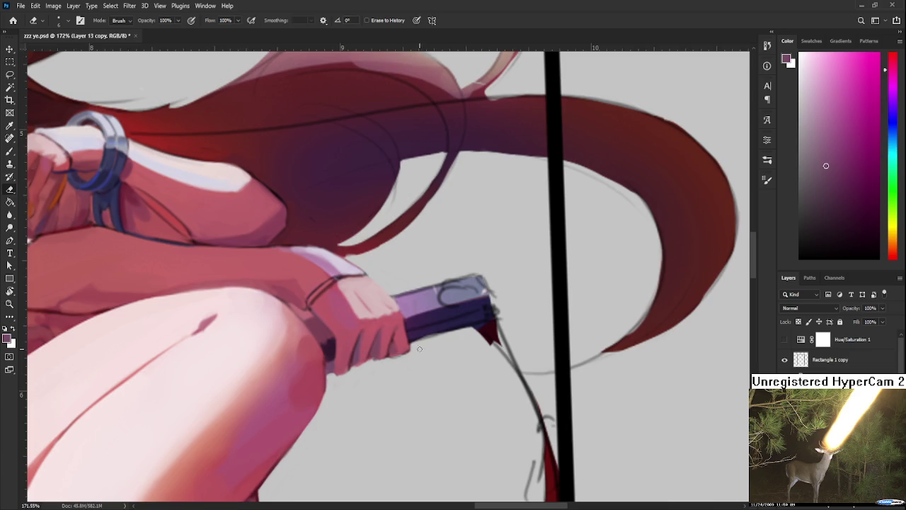
drag(419, 346, 425, 312)
key(b)
alt+click(425, 311)
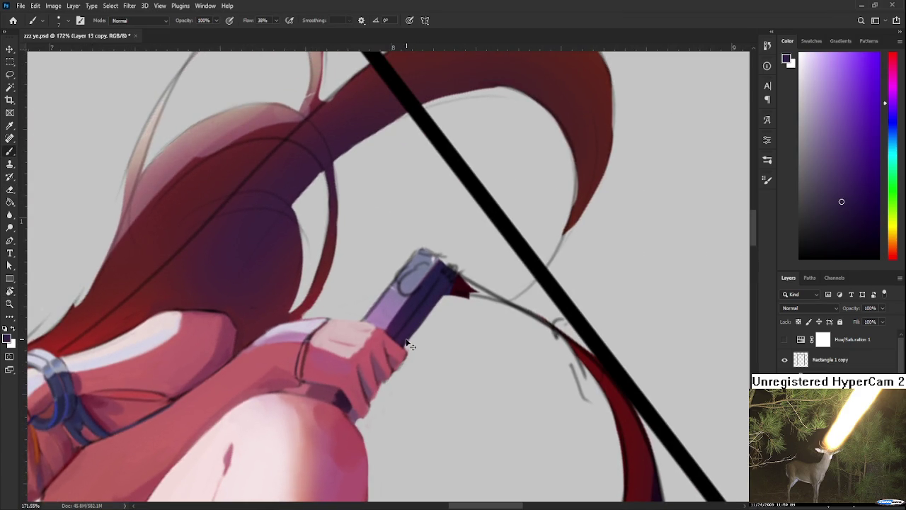
Turn the canvas back upright and sample the hair's dark red, then the skin's pink.
key(e)
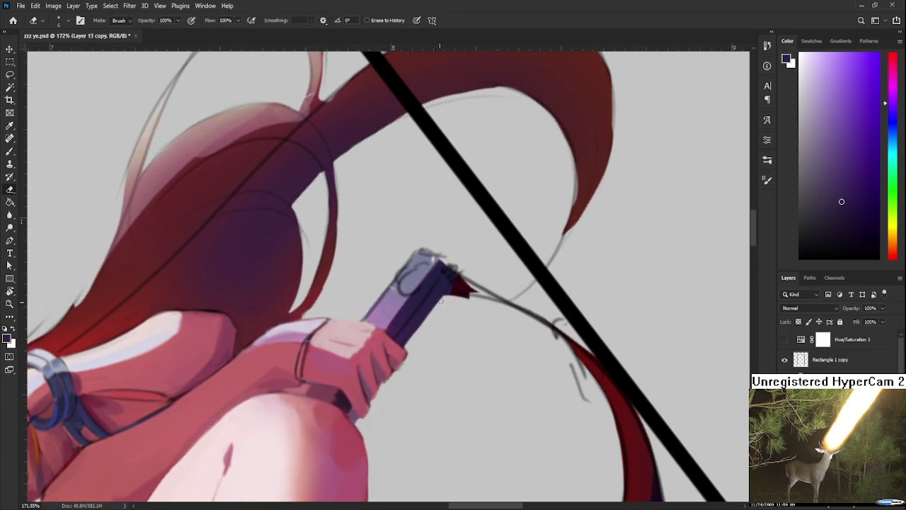
drag(483, 298, 343, 361)
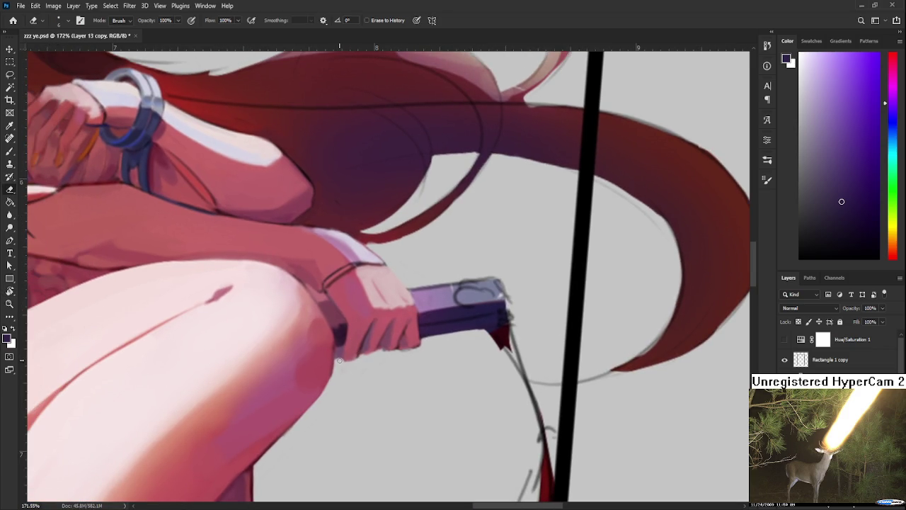
key(b)
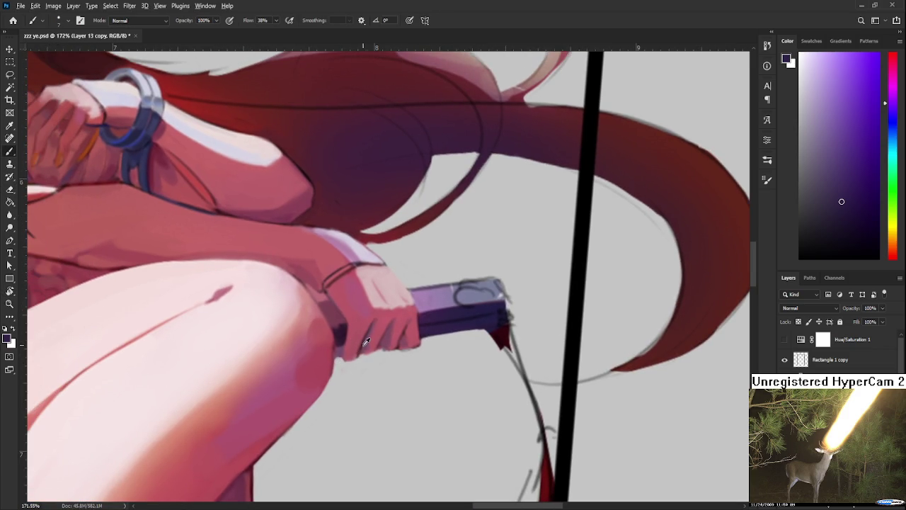
alt+click(363, 344)
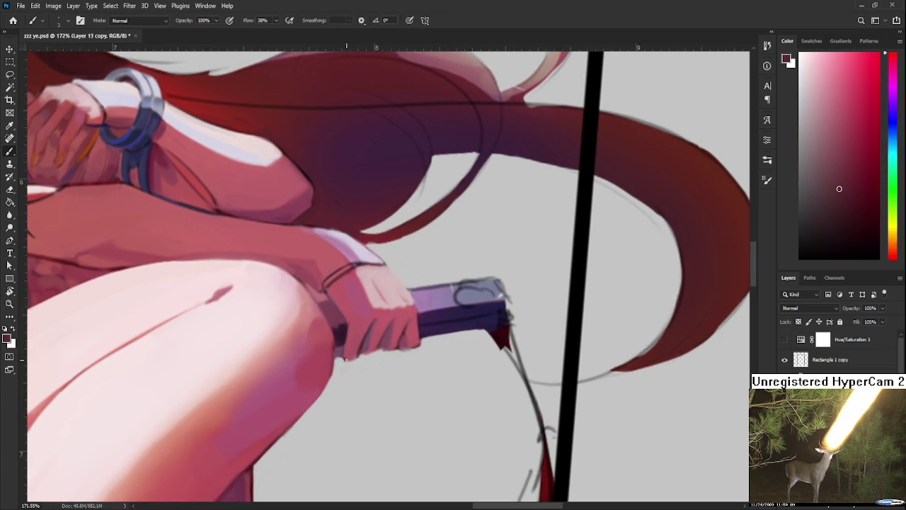
alt+click(346, 359)
scroll(386, 352, down, 3)
scroll(386, 352, down, 1)
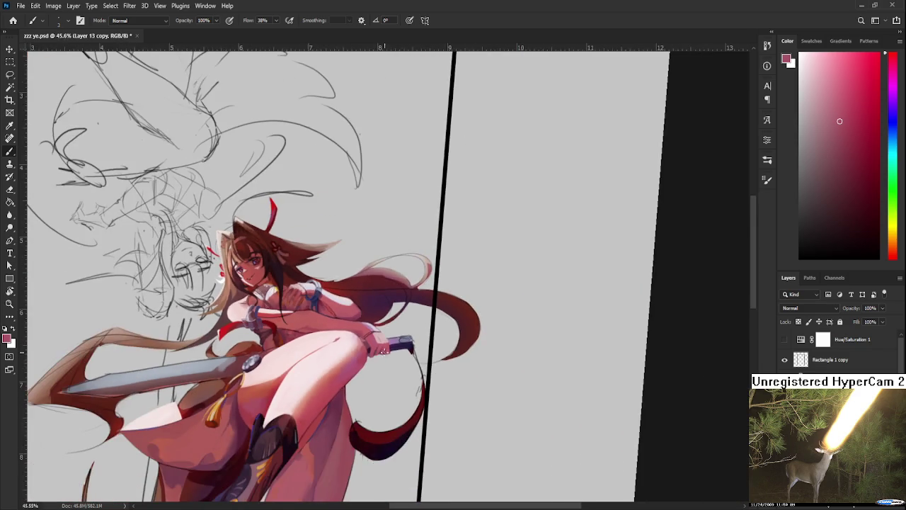
scroll(388, 351, up, 2)
scroll(388, 351, up, 2)
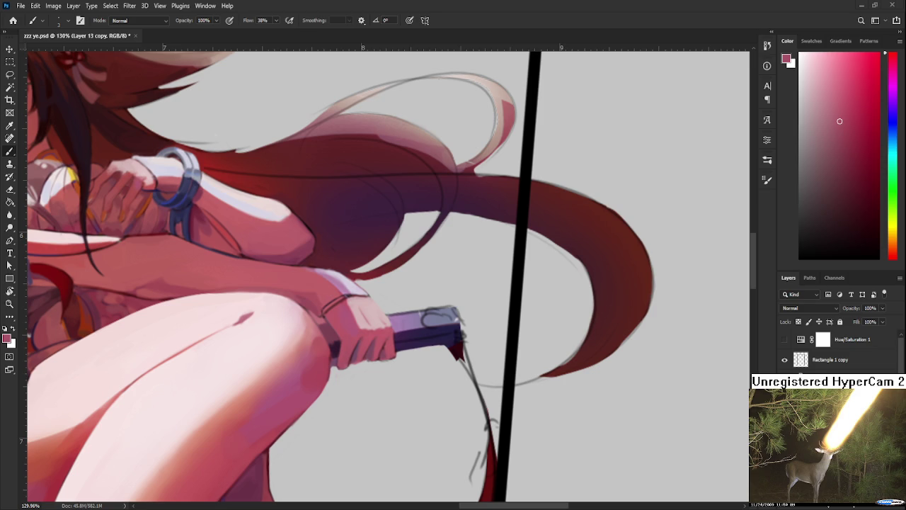
scroll(470, 340, up, 4)
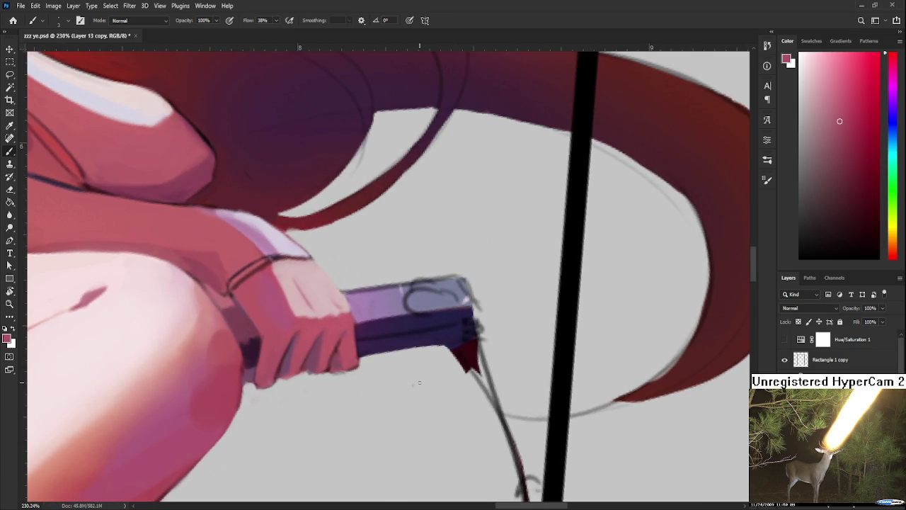
Tilt the canvas and shade the grip's lower edge in a darker blue-purple.
key(r)
drag(419, 384, 406, 316)
alt+click(405, 316)
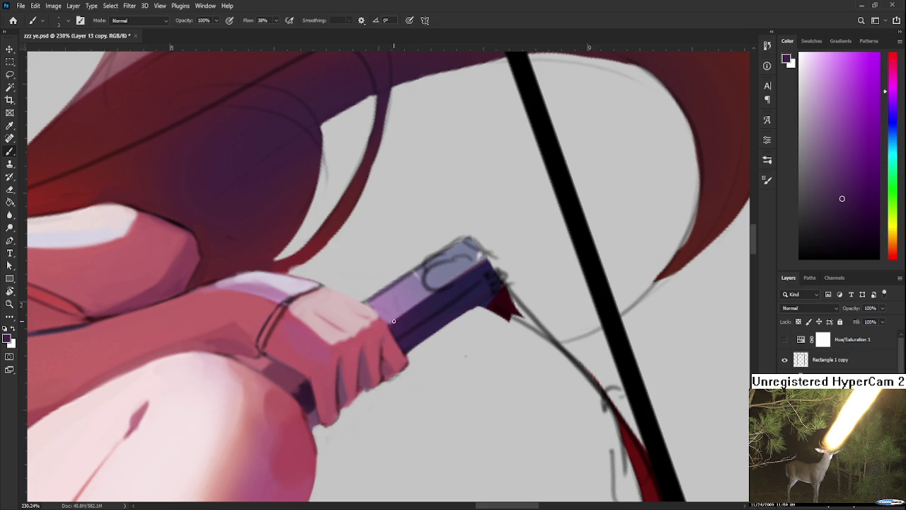
alt+click(451, 298)
mouse_move(451, 297)
mouse_down()
mouse_move(305, 381)
mouse_move(469, 304)
mouse_move(449, 304)
mouse_up()
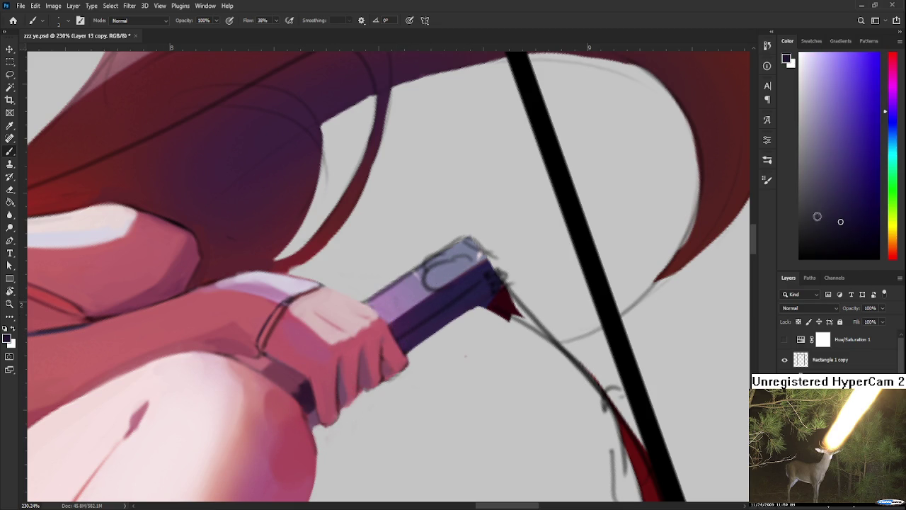
drag(836, 221, 857, 239)
drag(398, 342, 487, 276)
key(ctrl+z)
key(ctrl+z)
drag(399, 340, 485, 277)
drag(447, 304, 415, 335)
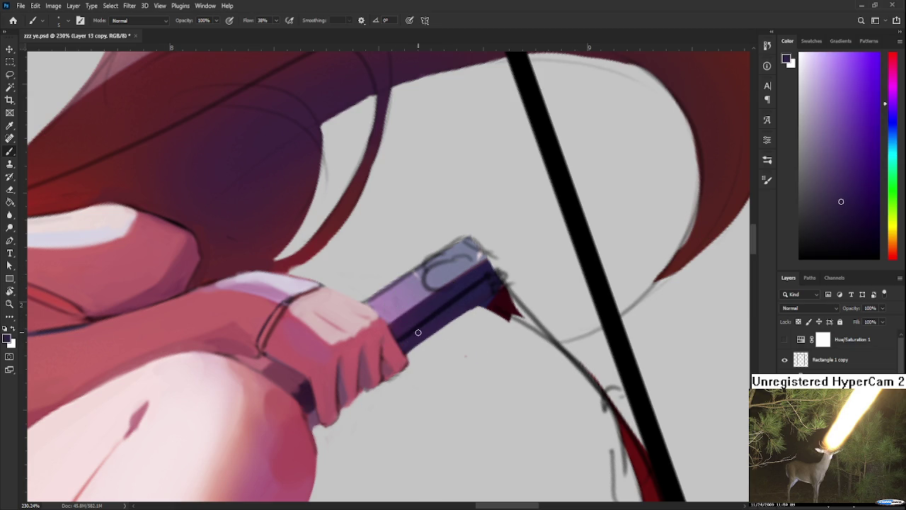
alt+click(471, 281)
Level the canvas so the grip lies horizontal and paint a light highlight across it.
key(r)
mouse_move(469, 282)
mouse_down()
mouse_move(394, 348)
mouse_move(444, 309)
mouse_up()
alt+click(388, 349)
key(r)
alt+click(444, 308)
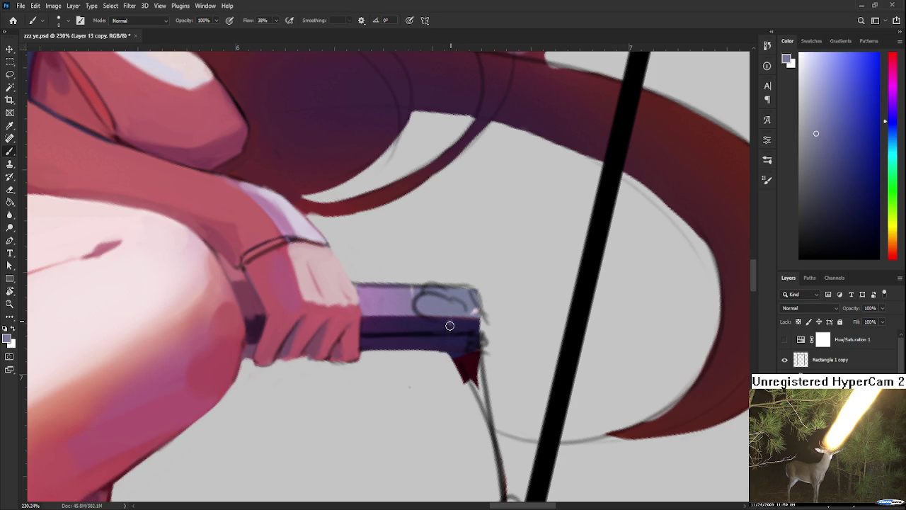
alt+click(433, 326)
alt+click(432, 324)
alt+click(433, 326)
drag(427, 325, 426, 341)
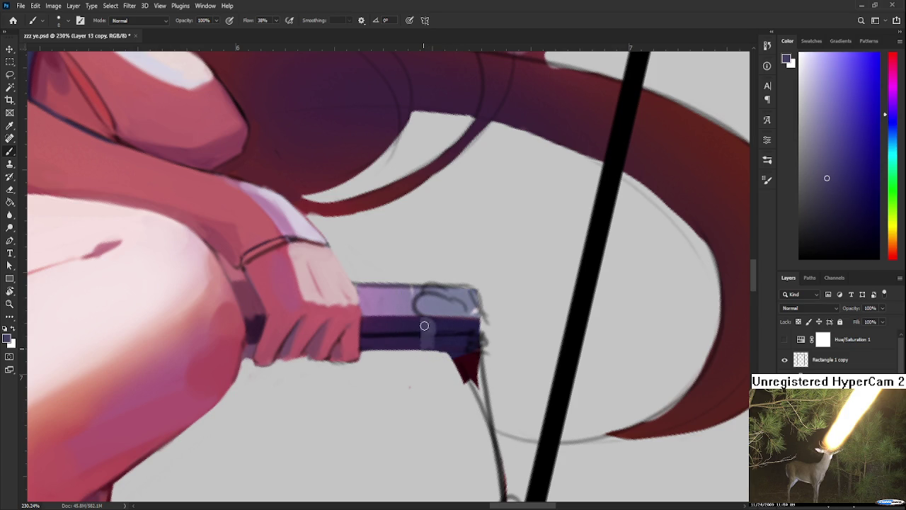
Angle the view and paint the handle's cap light grey-blue.
alt+click(445, 320)
alt+click(441, 309)
drag(446, 312, 458, 287)
alt+click(458, 288)
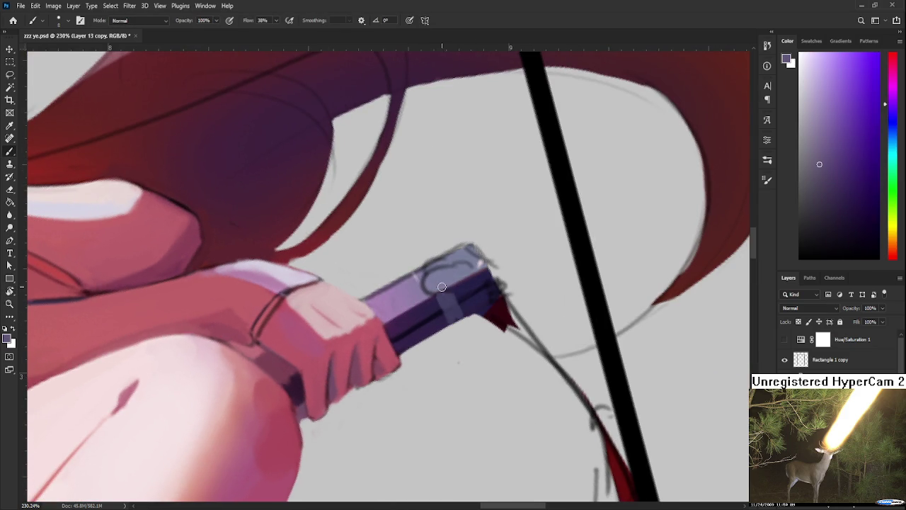
alt+click(446, 291)
mouse_move(446, 292)
mouse_down()
mouse_move(473, 277)
mouse_move(466, 281)
mouse_up()
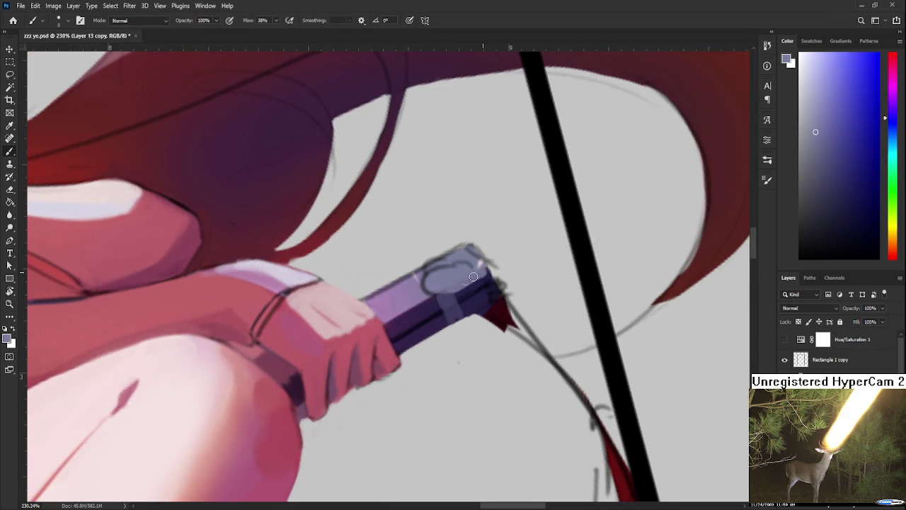
Sample darker blue-purple, mid and shadow tones from the handle.
alt+click(456, 317)
alt+click(465, 307)
alt+click(470, 306)
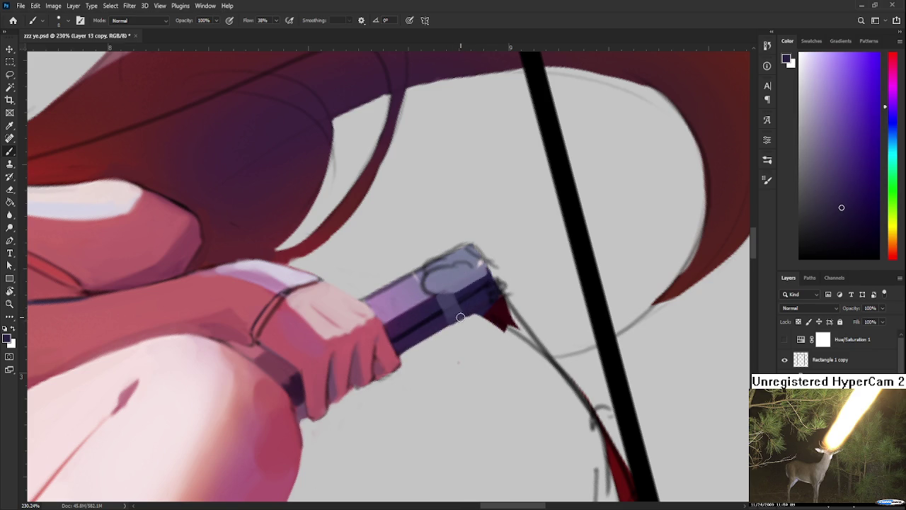
alt+click(452, 318)
alt+click(476, 311)
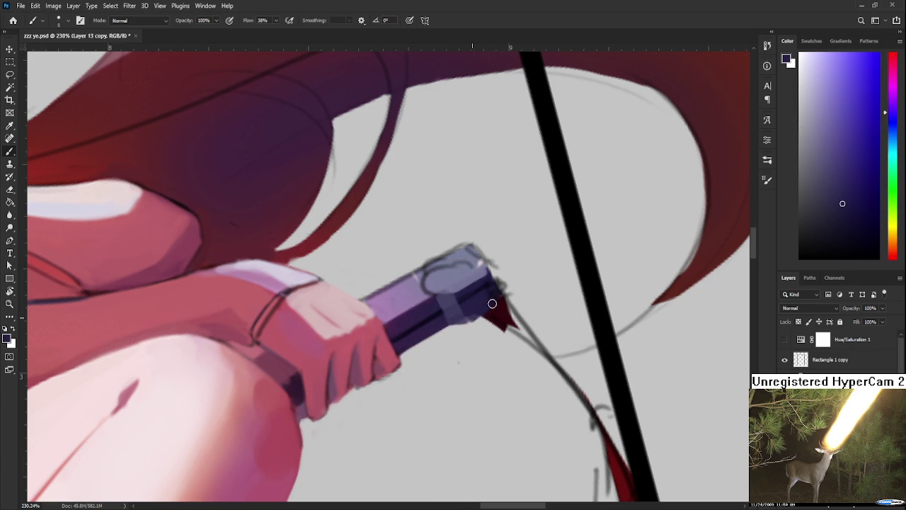
alt+click(472, 310)
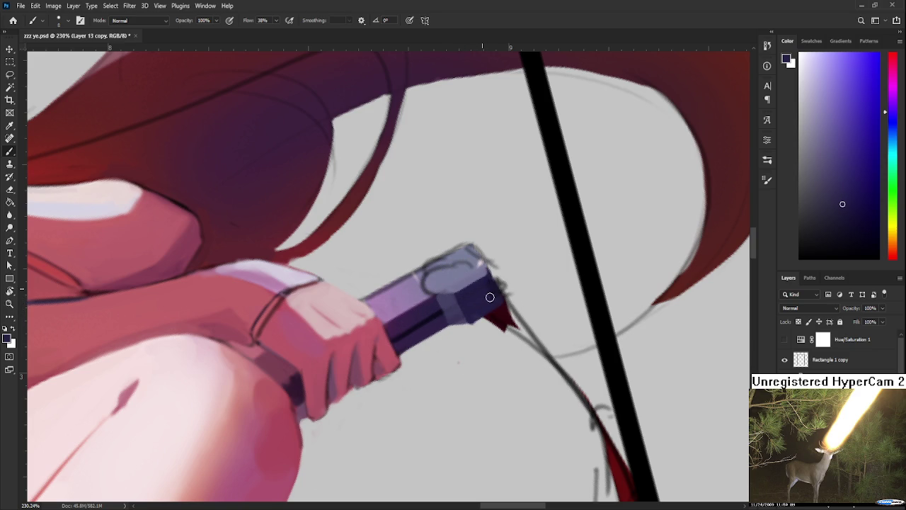
drag(491, 300, 428, 289)
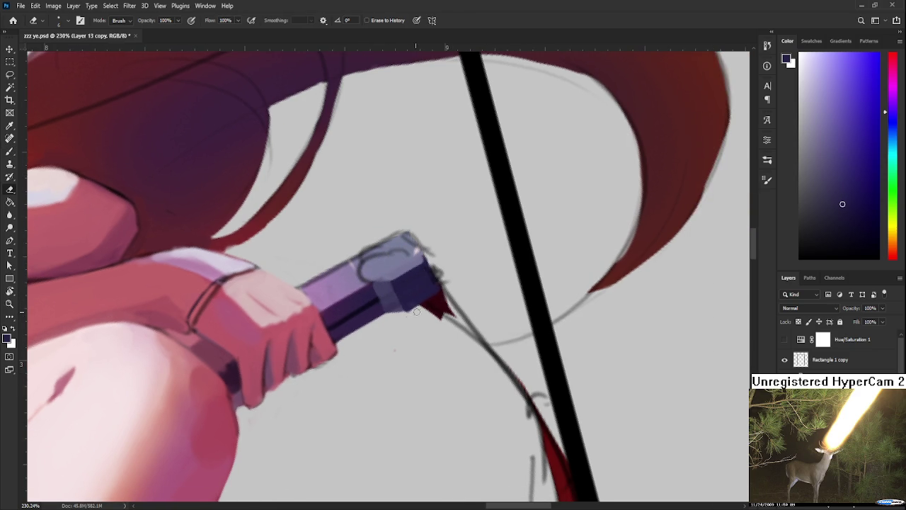
Smooth the cap's top in light purple-grey and erase its untidy top-right edge.
alt+click(391, 303)
scroll(388, 304, up, 2)
alt+click(376, 298)
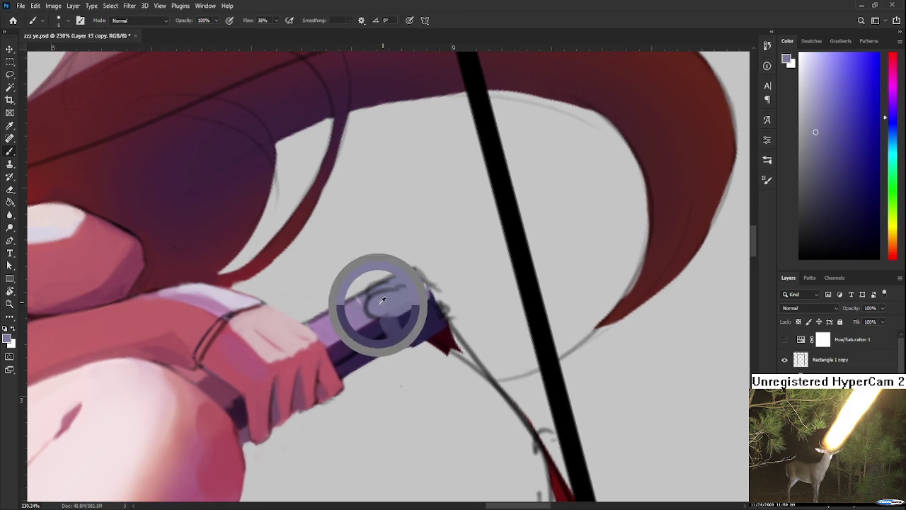
drag(379, 291, 386, 303)
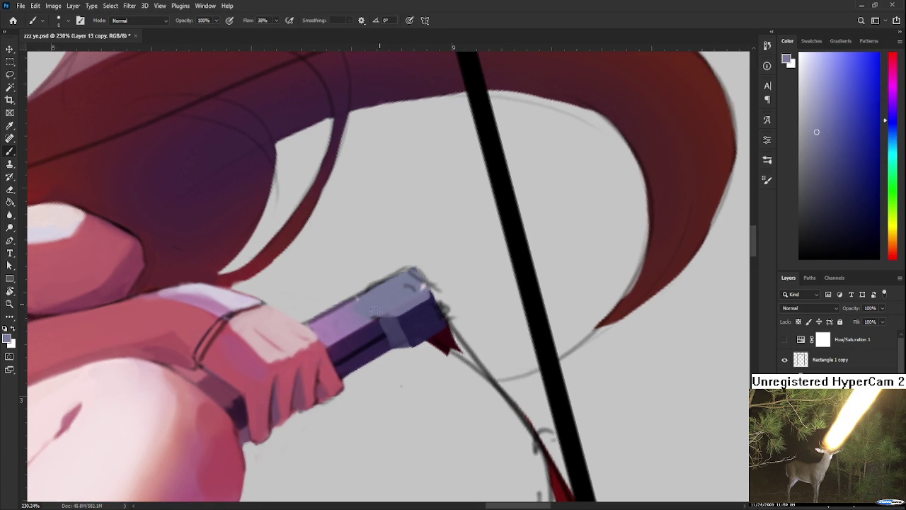
key(e)
drag(433, 280, 420, 269)
scroll(458, 301, down, 5)
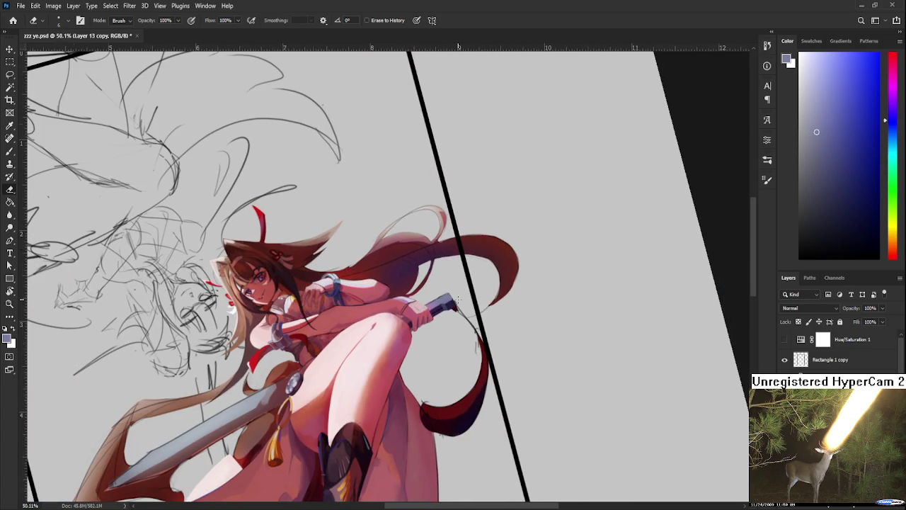
scroll(458, 300, up, 2)
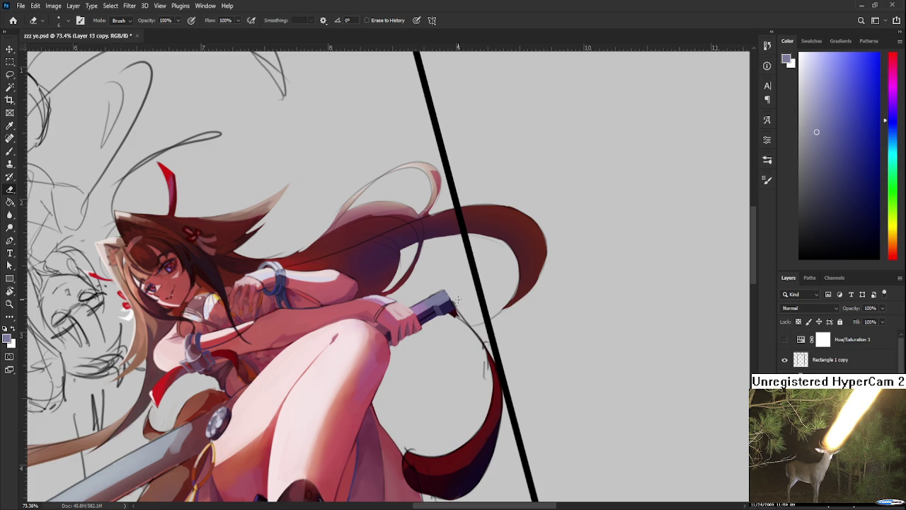
scroll(457, 300, up, 3)
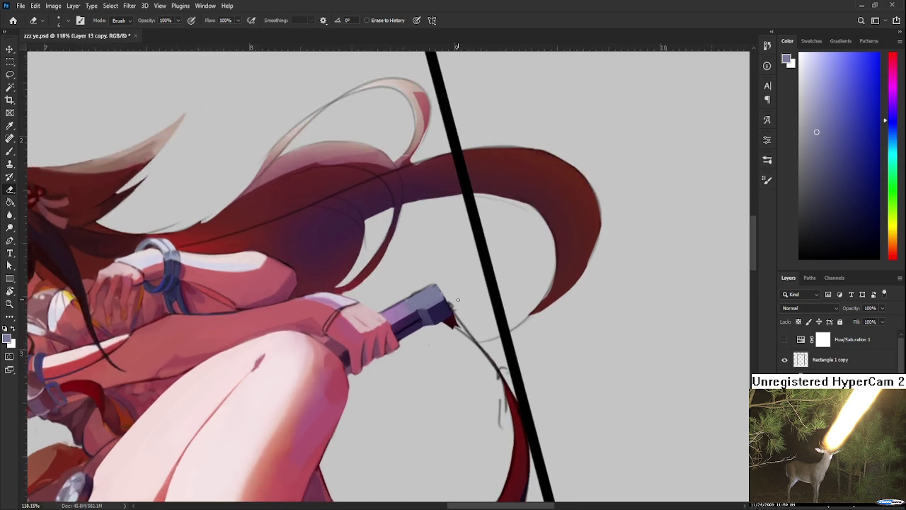
Paint a light blue-grey top edge along the handle and pommel, trimming it with the eraser.
scroll(446, 289, up, 3)
scroll(434, 277, up, 3)
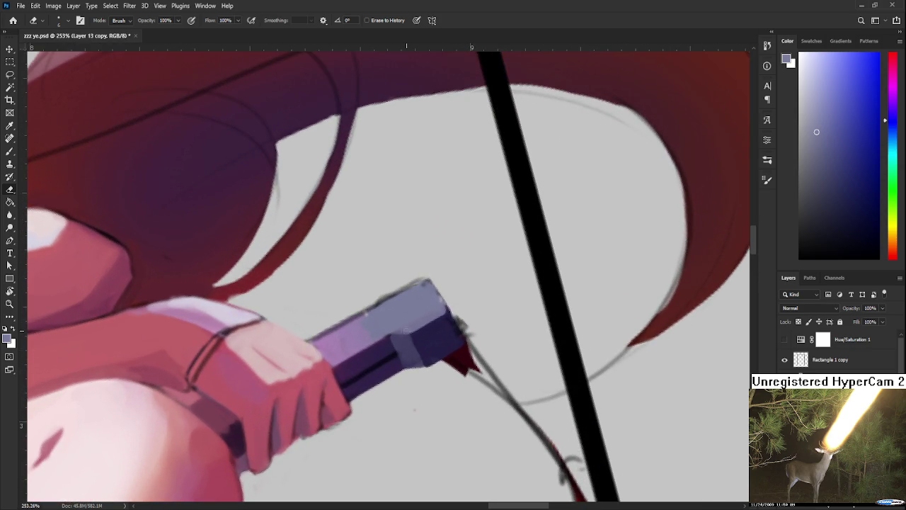
key(b)
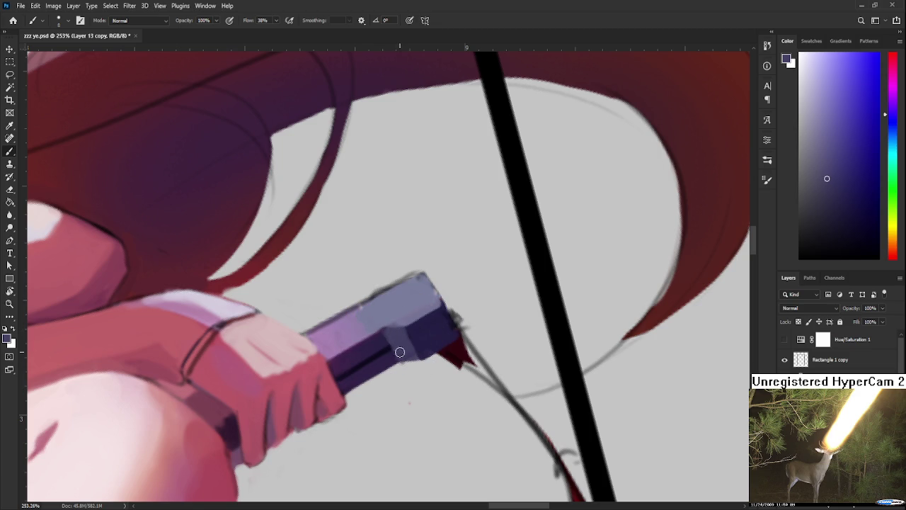
alt+click(370, 303)
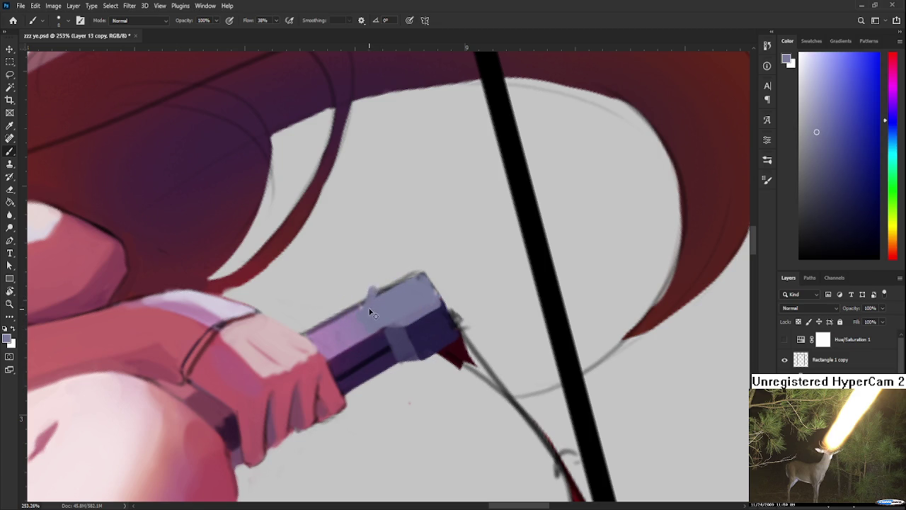
drag(374, 286, 416, 266)
key(e)
key(b)
key(e)
mouse_move(371, 286)
mouse_down()
mouse_move(413, 264)
mouse_move(435, 267)
mouse_move(413, 280)
mouse_move(448, 285)
mouse_move(435, 264)
mouse_move(452, 293)
mouse_move(459, 289)
mouse_move(468, 331)
mouse_move(474, 315)
mouse_up()
key(b)
key(e)
key(b)
Extend the pommel's side face in a sampled dark navy blue.
alt+click(433, 320)
alt+click(458, 320)
key(e)
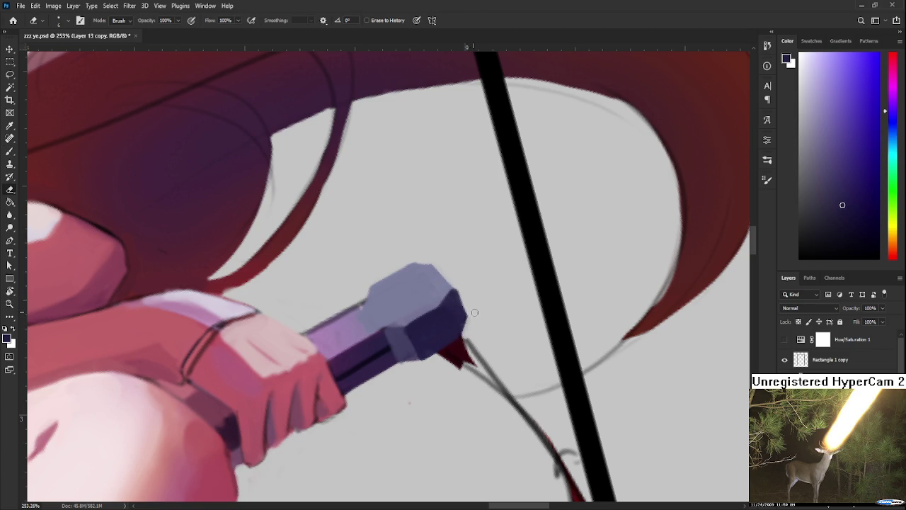
scroll(527, 296, down, 3)
scroll(499, 297, down, 2)
scroll(505, 304, up, 2)
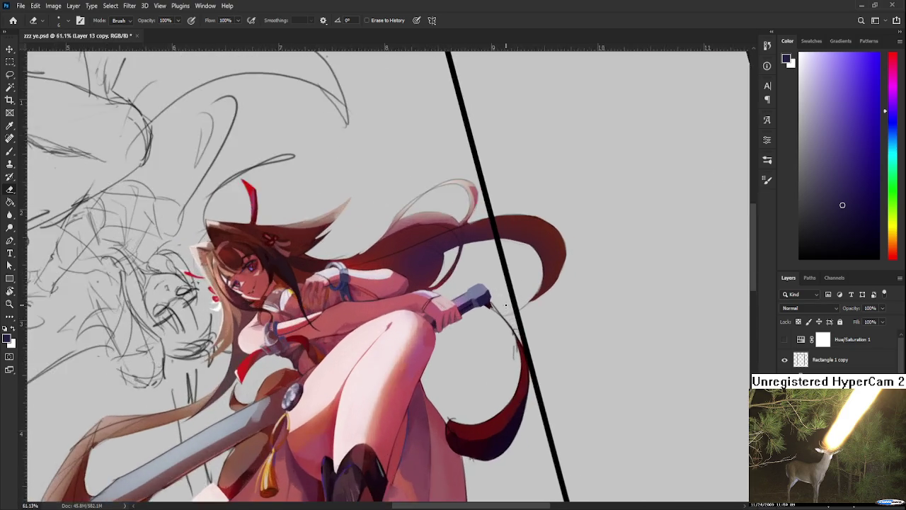
scroll(502, 301, up, 2)
scroll(499, 294, up, 2)
scroll(495, 284, up, 2)
scroll(495, 285, up, 1)
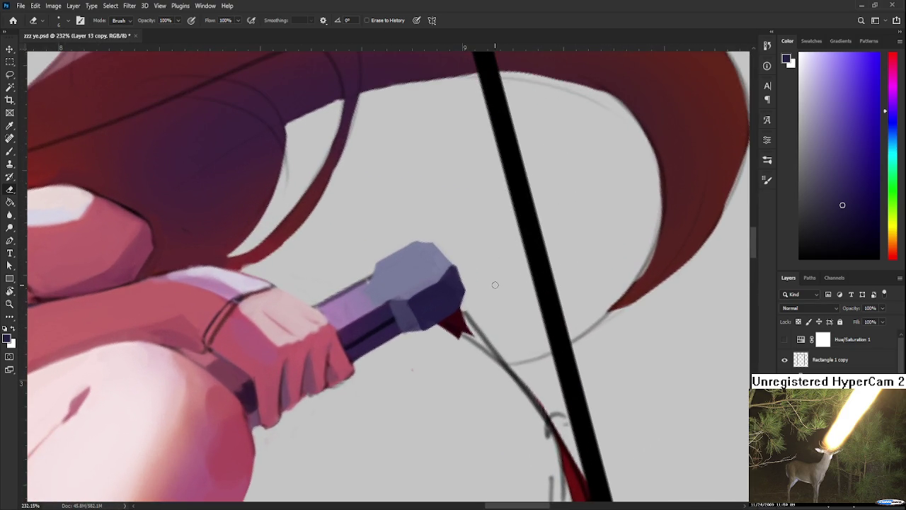
scroll(453, 283, up, 1)
scroll(425, 281, up, 1)
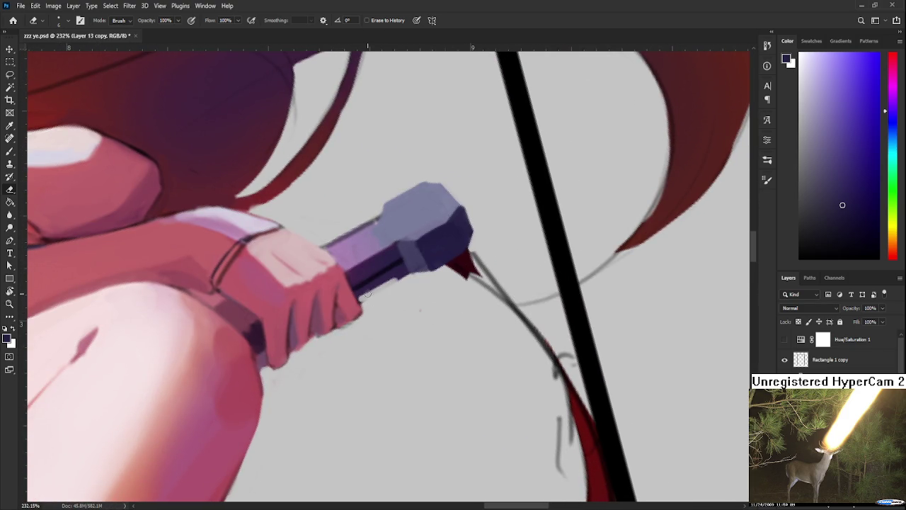
Erase back the hilt's dark lower edge and trim its right edge.
mouse_move(361, 298)
mouse_down()
mouse_move(403, 274)
mouse_move(362, 297)
mouse_up()
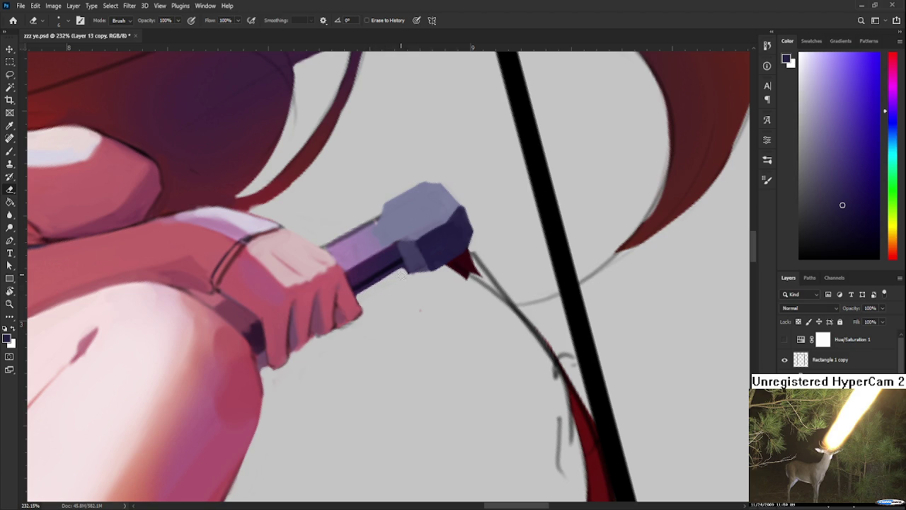
mouse_move(405, 274)
mouse_down()
mouse_move(470, 252)
mouse_move(427, 272)
mouse_move(451, 259)
mouse_move(393, 355)
mouse_move(386, 339)
mouse_move(391, 353)
mouse_up()
key(ctrl+z)
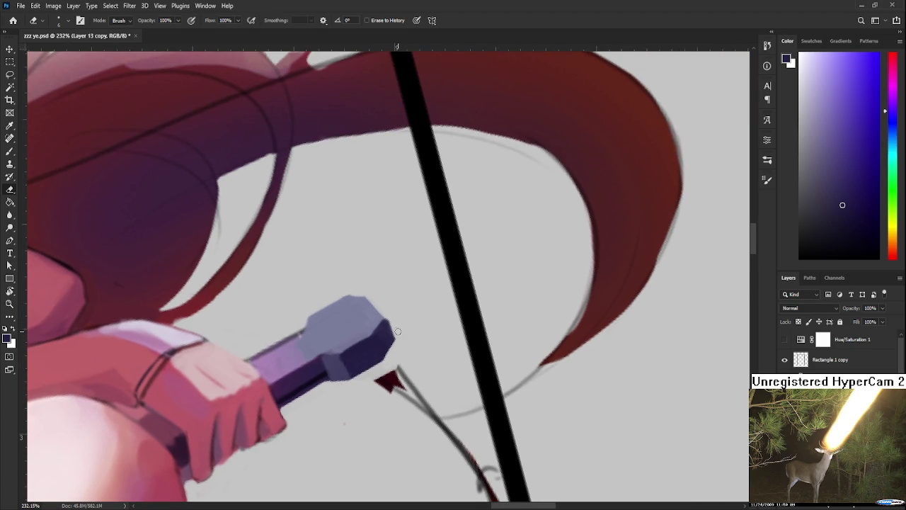
drag(399, 332, 389, 320)
Lighten and smooth the pommel's top face with a sampled light blue-grey.
key(b)
alt+click(332, 348)
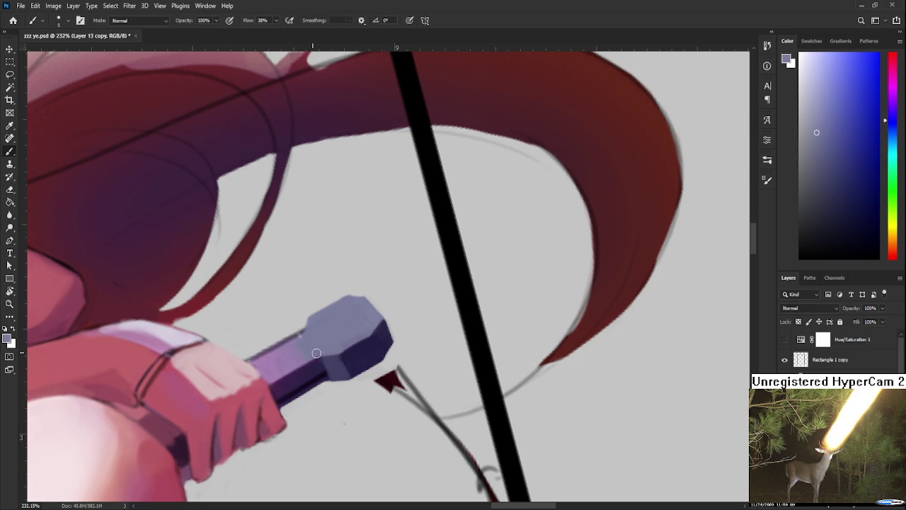
alt+click(328, 350)
alt+click(332, 359)
drag(340, 351, 364, 340)
alt+click(359, 351)
alt+click(345, 353)
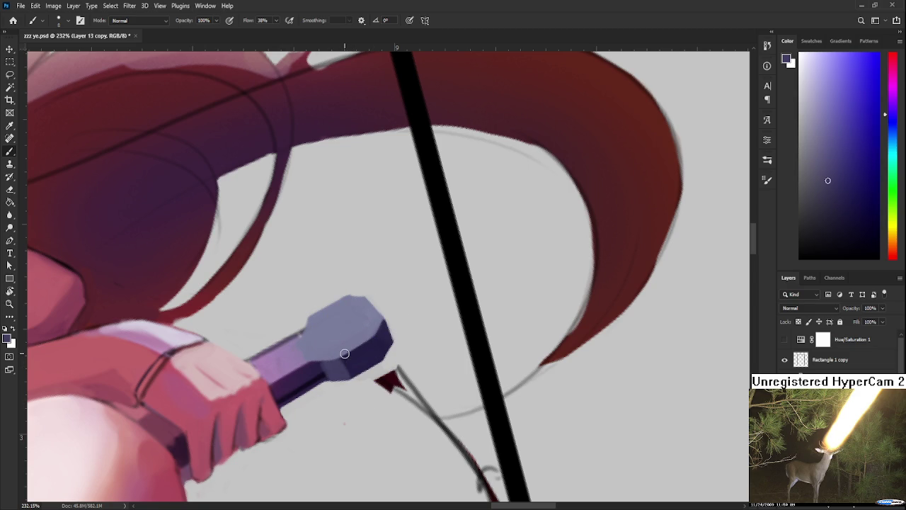
scroll(345, 353, down, 3)
scroll(333, 347, up, 2)
alt+click(288, 361)
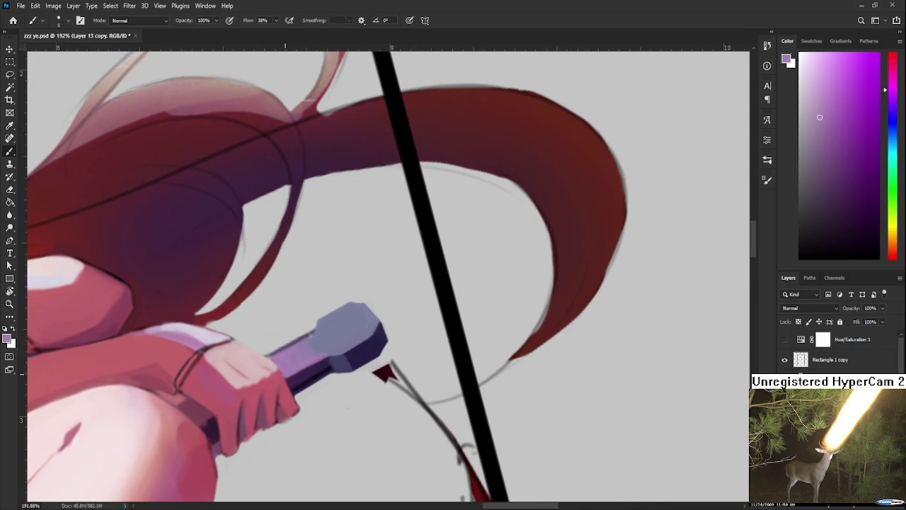
alt+click(334, 344)
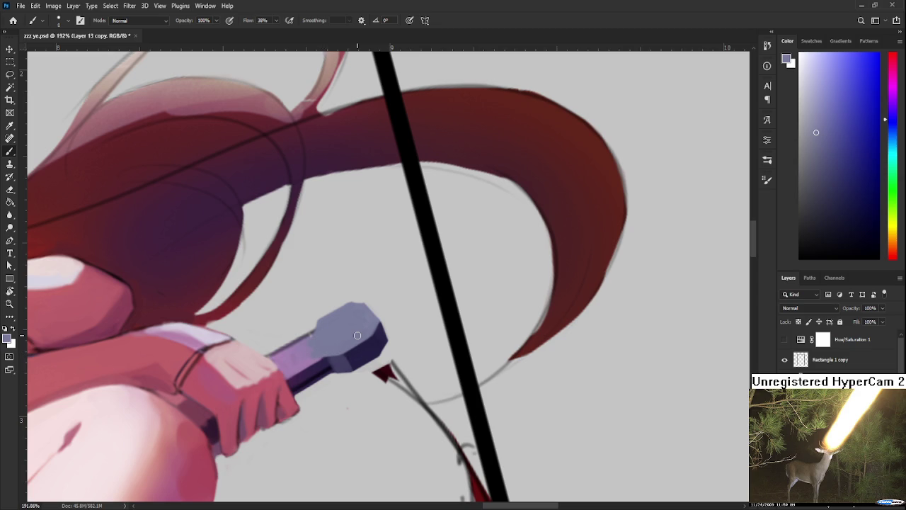
scroll(378, 341, down, 2)
scroll(382, 342, down, 2)
scroll(407, 341, up, 3)
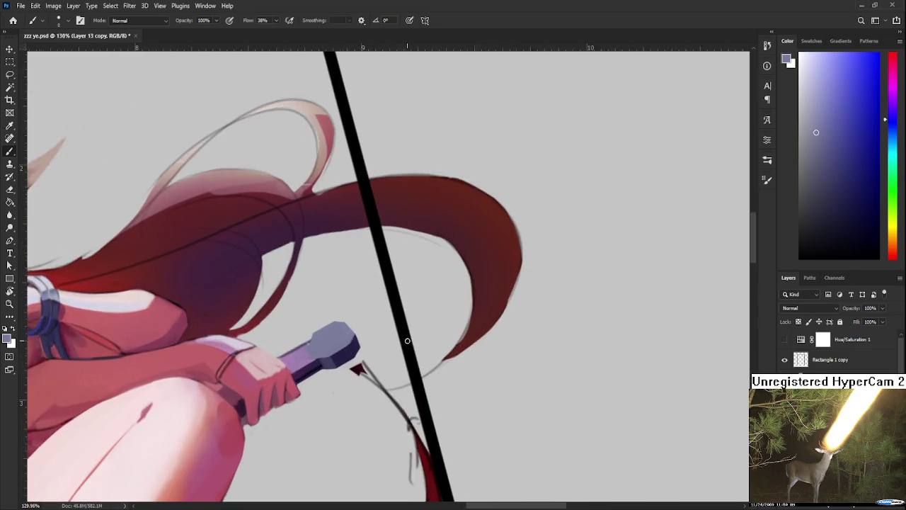
scroll(407, 341, up, 1)
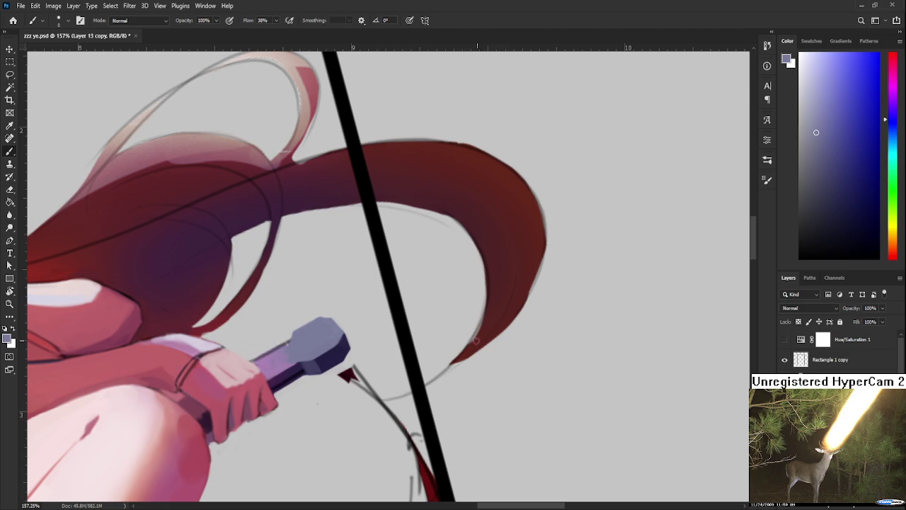
Resize the brush and add lighter lavender and pink-purple strokes to the grip.
scroll(344, 312, up, 1)
scroll(345, 319, up, 1)
scroll(347, 322, up, 1)
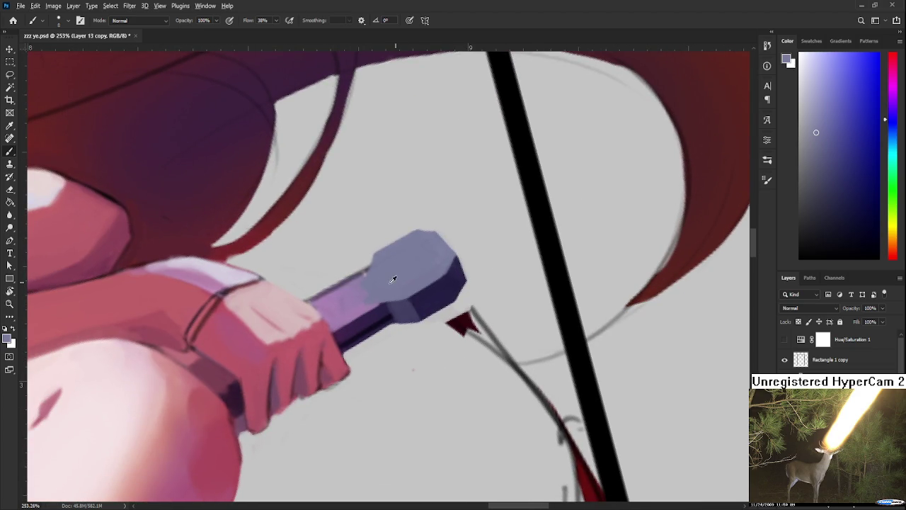
mouse_move(351, 291)
mouse_down()
mouse_move(331, 303)
mouse_move(416, 283)
mouse_up()
alt+click(374, 283)
alt+click(386, 294)
alt+click(419, 270)
alt+click(422, 272)
alt+click(391, 275)
Sample pommel and grip tones and paint a faint lavender highlight on the hilt.
alt+click(443, 265)
alt+click(421, 273)
alt+click(439, 264)
alt+click(454, 259)
alt+click(453, 279)
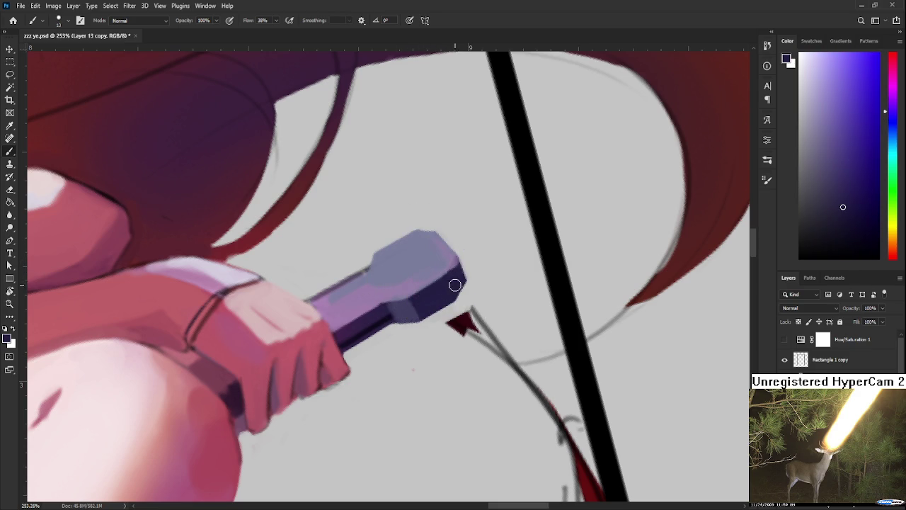
alt+click(435, 266)
drag(418, 286, 429, 280)
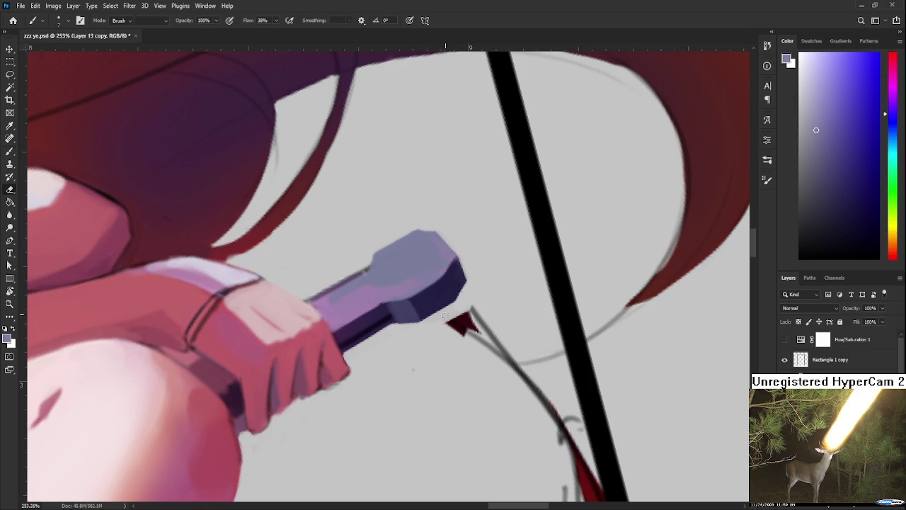
Darken the hilt's neck edge with a sampled darker shade.
key(e)
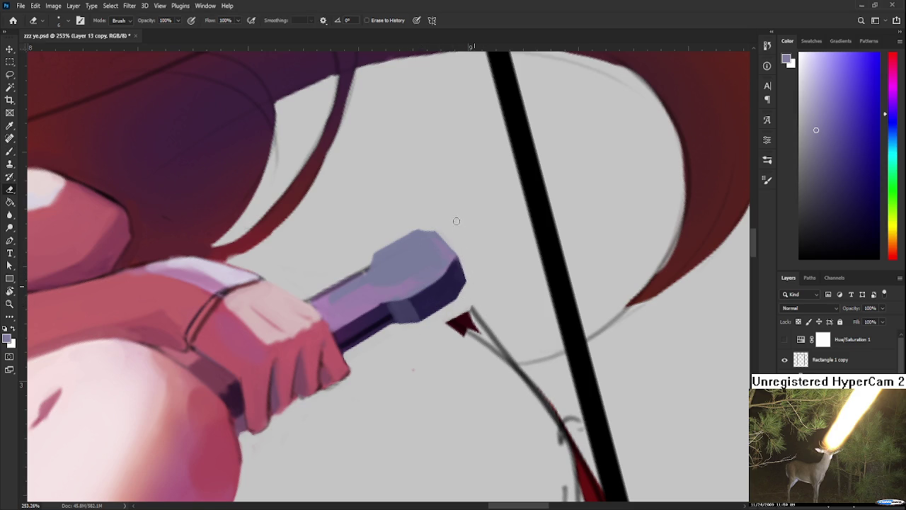
key(b)
alt+click(441, 265)
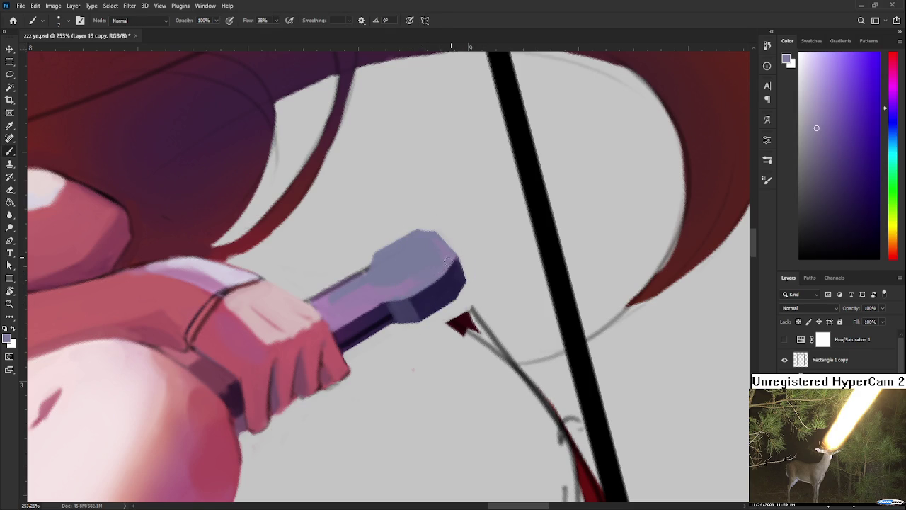
alt+click(382, 252)
mouse_move(378, 256)
mouse_down()
mouse_move(367, 272)
mouse_move(412, 230)
mouse_move(345, 234)
mouse_move(362, 297)
mouse_up()
Paint a light stroke along the hilt's left edge and erase its upper-left edge clean.
key(e)
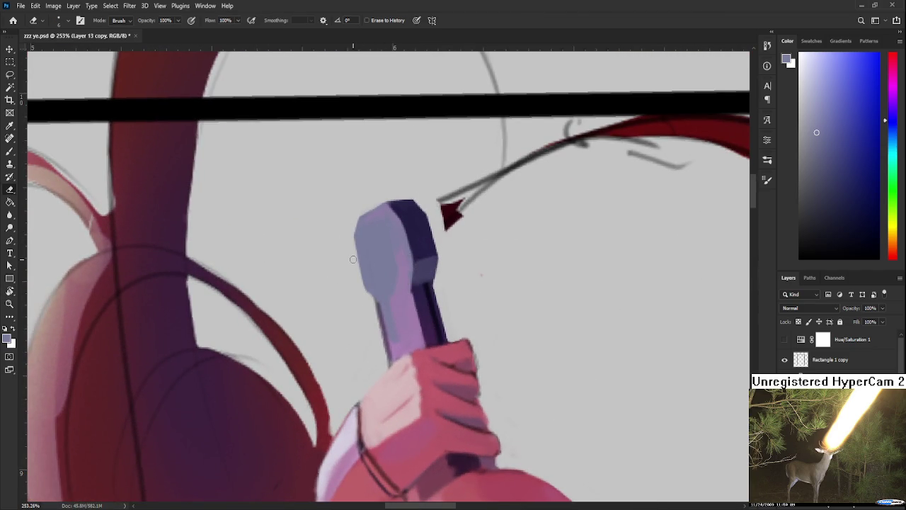
key(b)
drag(354, 241, 367, 291)
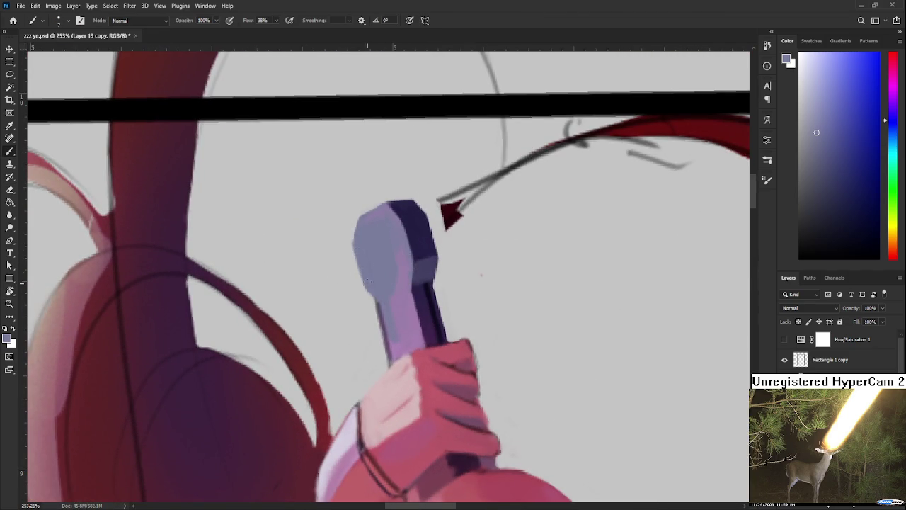
key(e)
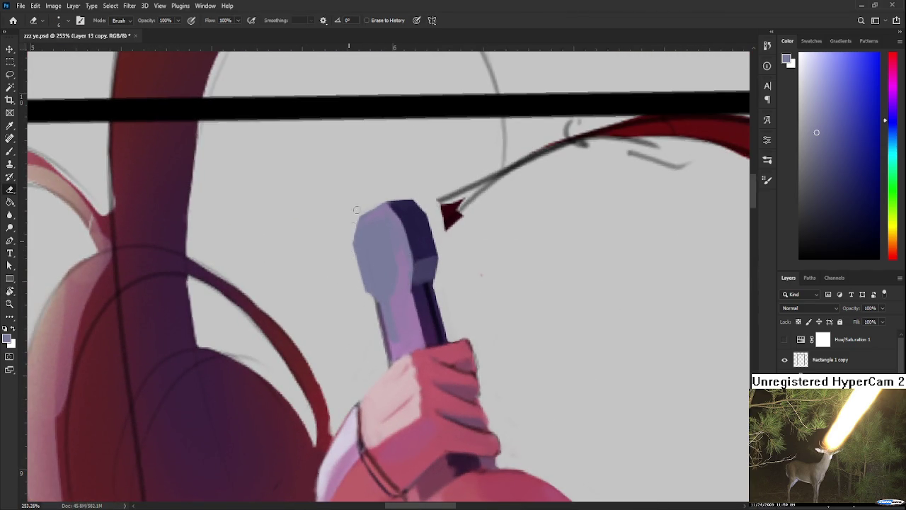
mouse_move(398, 189)
mouse_down()
mouse_move(356, 217)
mouse_move(349, 265)
mouse_move(373, 304)
mouse_up()
key(b)
key(e)
key(b)
Rotate the view so the hilt lies nearly level, then sample its dark purple and light blue-grey.
key(r)
mouse_move(360, 314)
mouse_down()
mouse_move(438, 303)
mouse_move(391, 300)
mouse_up()
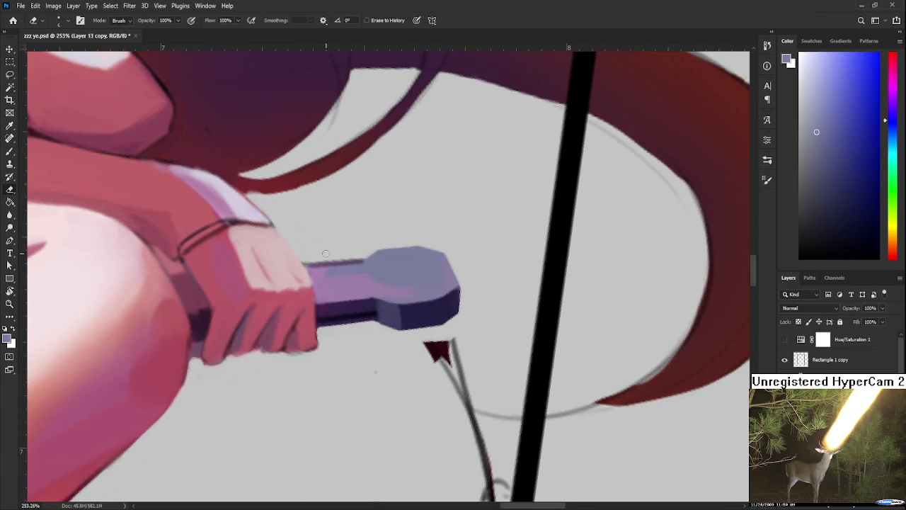
drag(312, 289, 394, 285)
key(e)
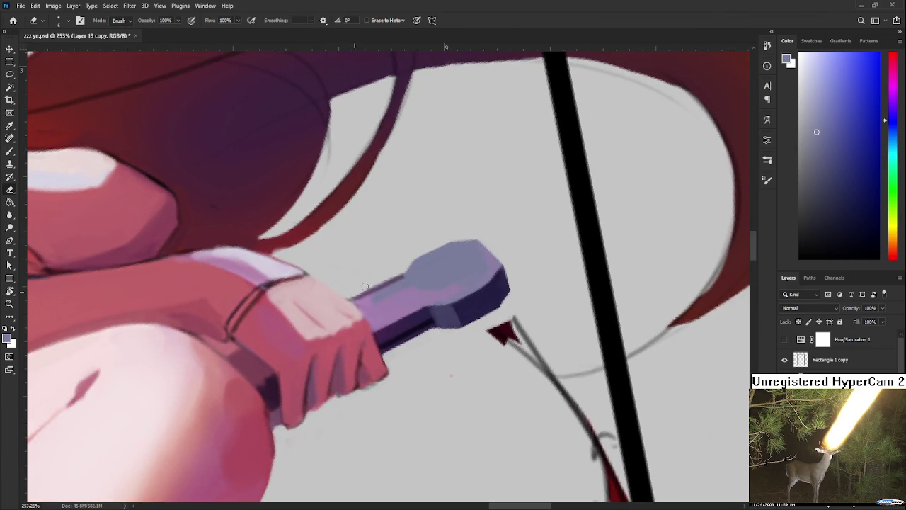
key(b)
alt+click(418, 302)
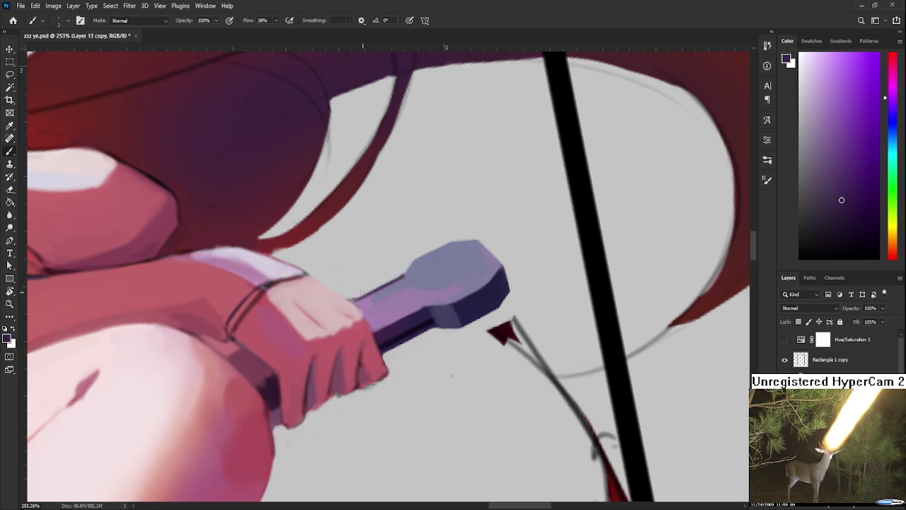
key(e)
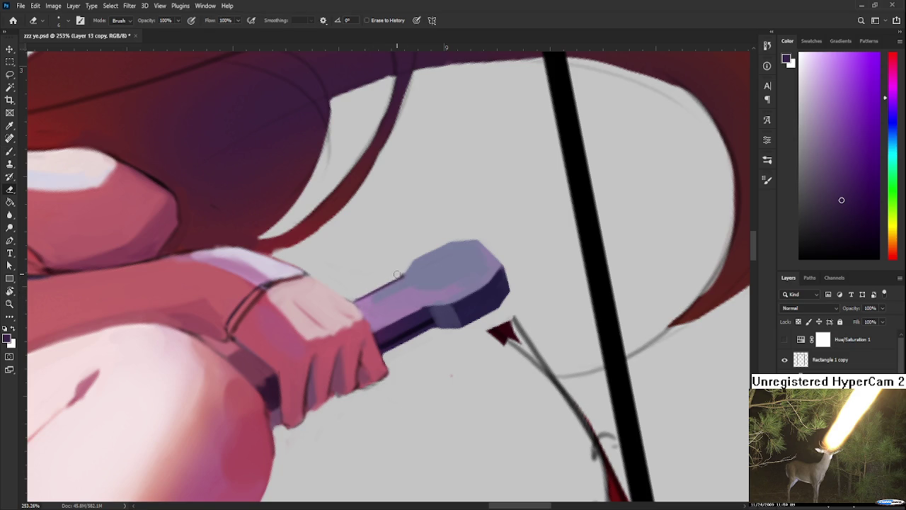
key(b)
drag(421, 269, 386, 301)
key(b)
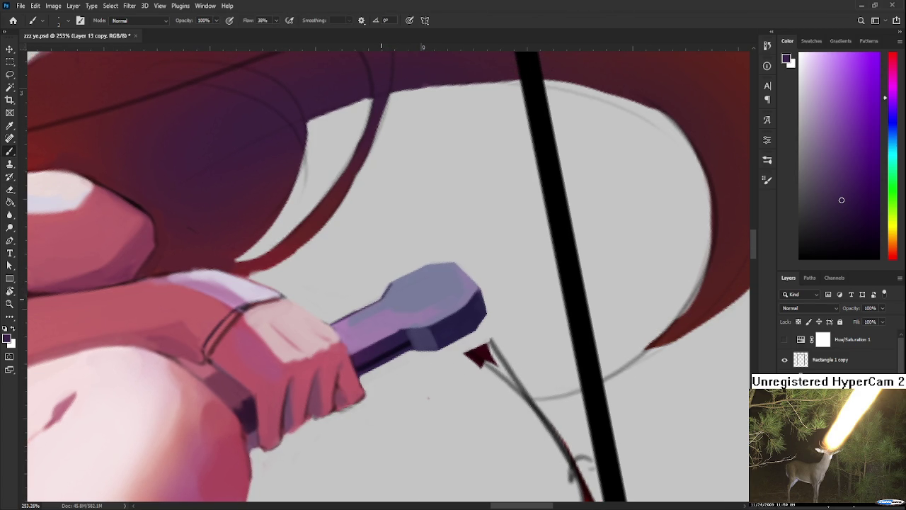
alt+click(397, 283)
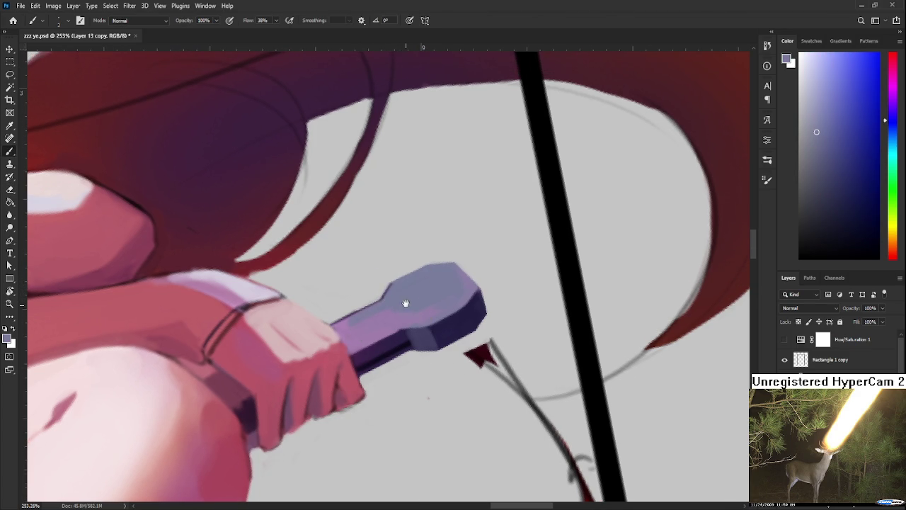
drag(406, 304, 405, 280)
scroll(406, 280, down, 3)
scroll(405, 279, down, 2)
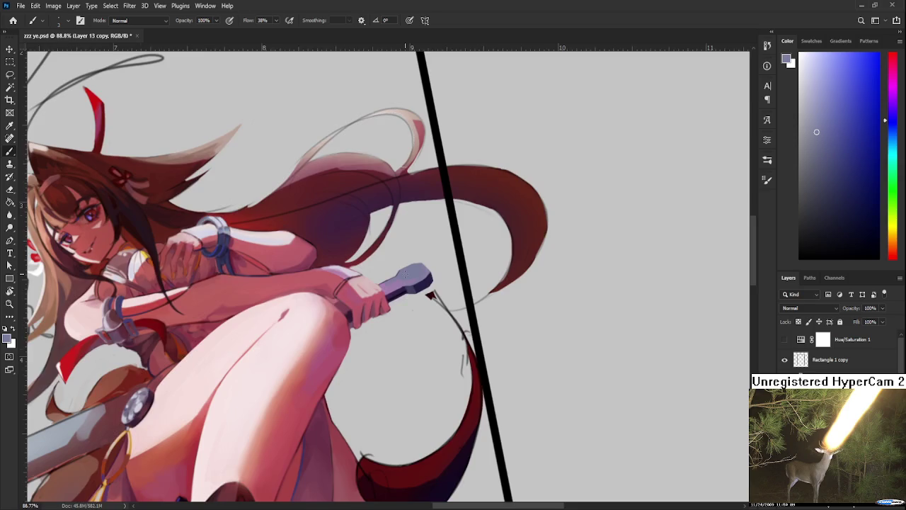
scroll(406, 279, down, 1)
scroll(418, 273, up, 1)
scroll(414, 269, up, 2)
scroll(412, 268, up, 1)
scroll(413, 268, down, 3)
scroll(413, 267, down, 3)
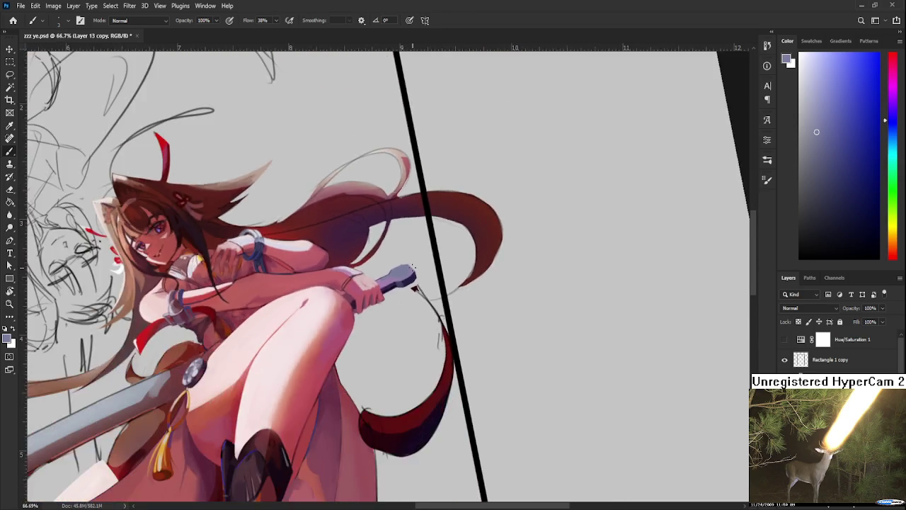
scroll(413, 268, down, 2)
scroll(471, 275, down, 2)
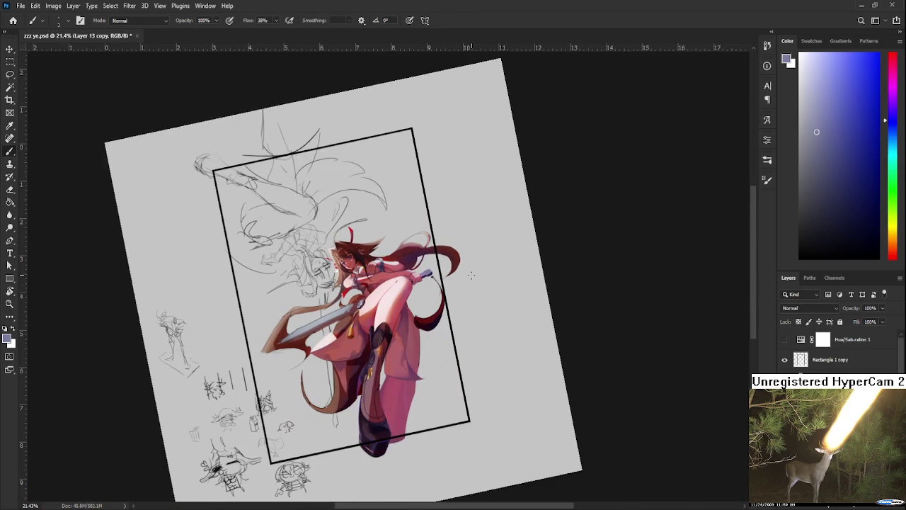
scroll(428, 274, up, 2)
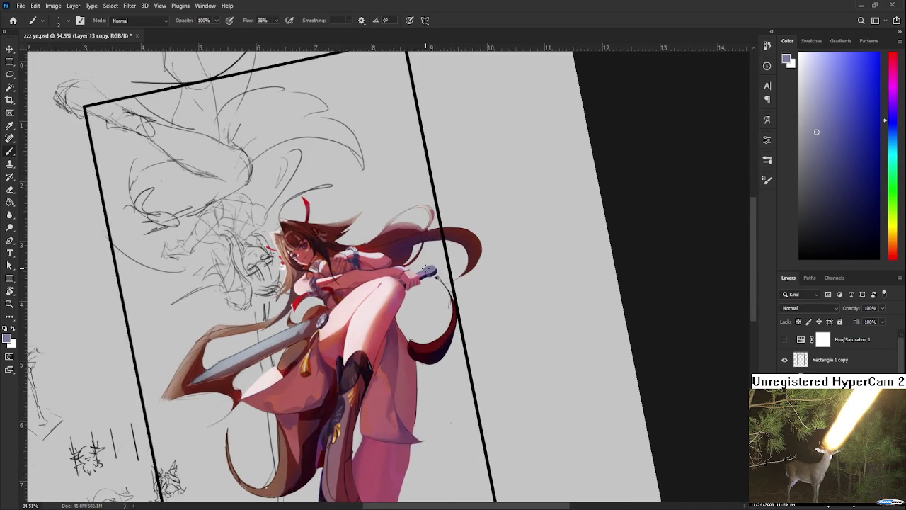
scroll(425, 274, up, 3)
scroll(432, 275, up, 2)
scroll(443, 277, up, 2)
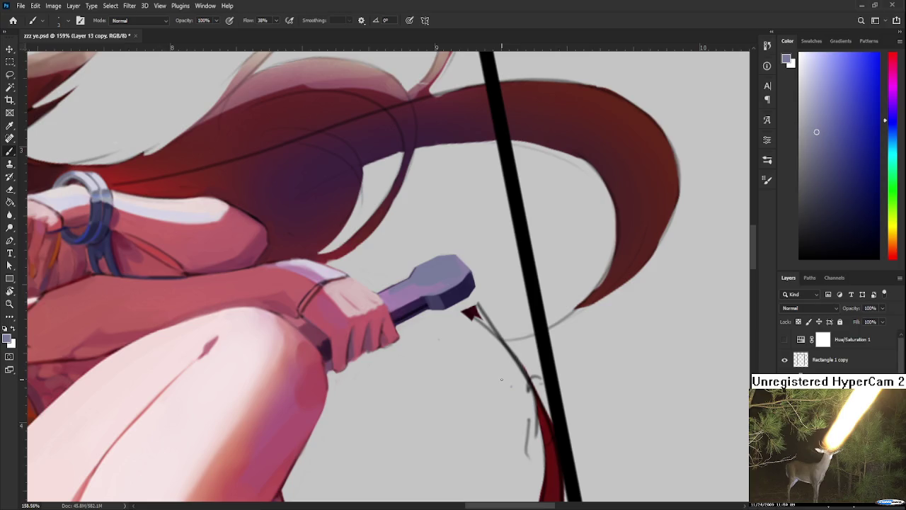
Darken the handle's lower edge with dark purple, add a light curve and darken part of the pommel.
alt+click(400, 311)
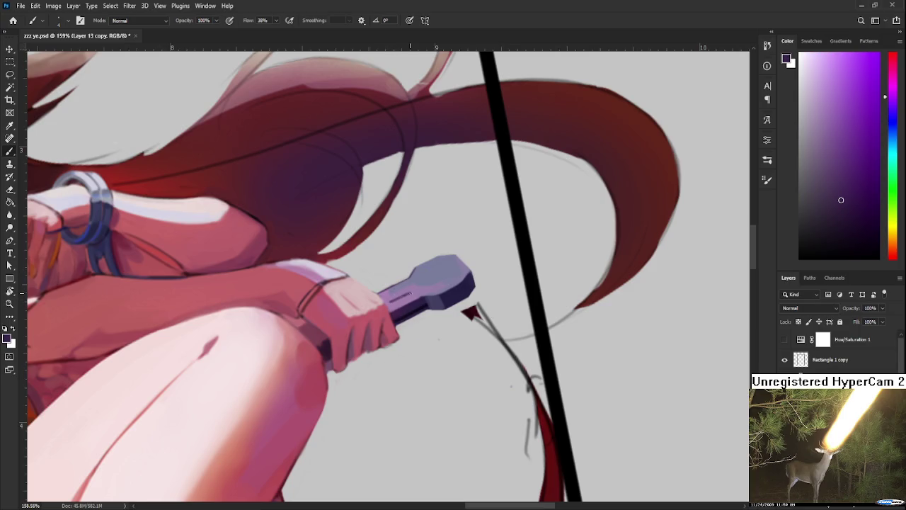
mouse_move(412, 292)
mouse_down()
mouse_move(400, 303)
mouse_move(418, 288)
mouse_up()
mouse_move(422, 288)
mouse_down()
mouse_move(429, 270)
mouse_move(428, 289)
mouse_move(433, 272)
mouse_move(411, 280)
mouse_move(429, 279)
mouse_move(423, 287)
mouse_up()
alt+click(439, 278)
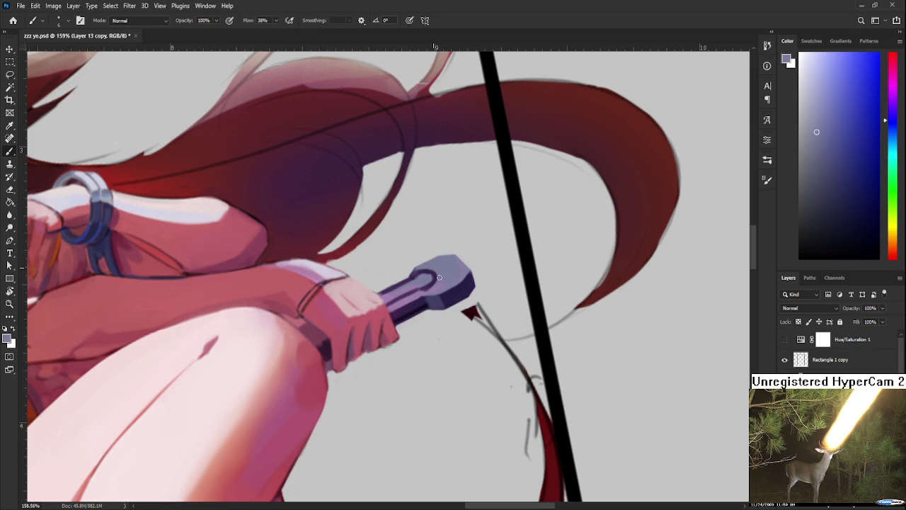
alt+click(428, 275)
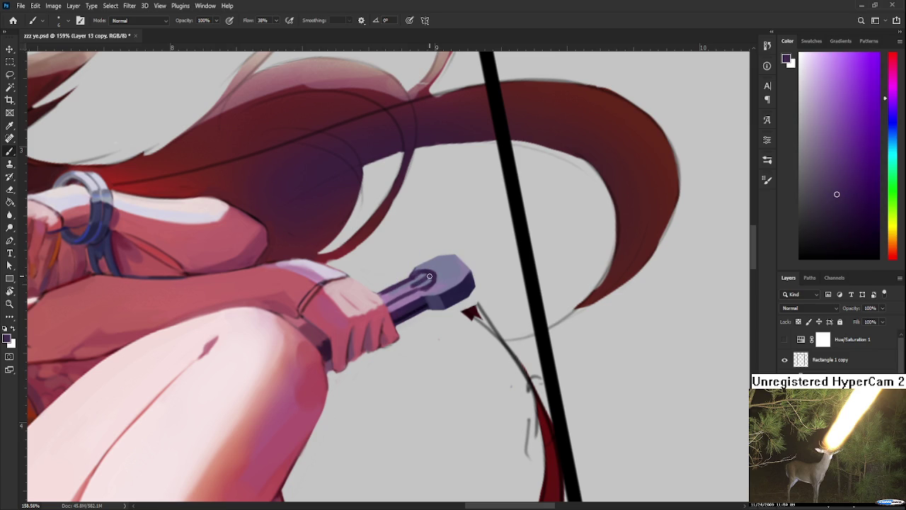
drag(432, 274, 388, 303)
Sample lighter mauve tones from the pommel for the highlight.
alt+click(389, 299)
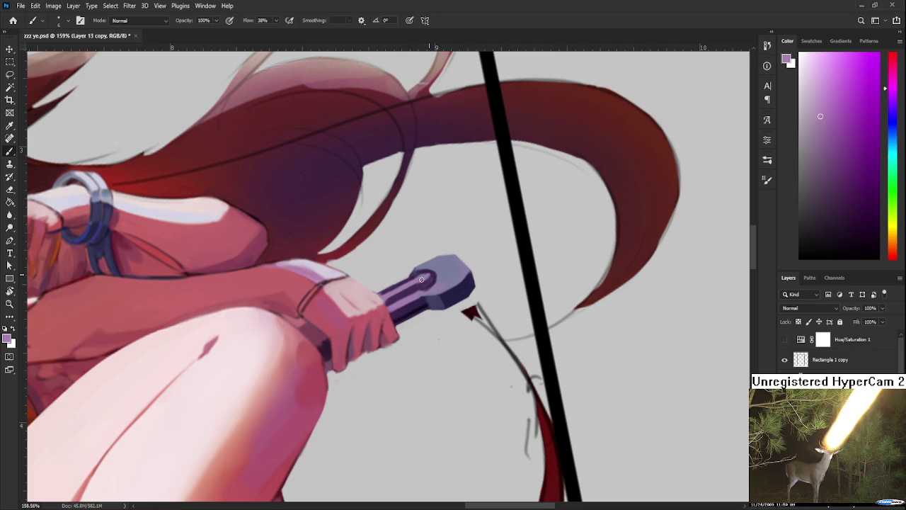
alt+click(423, 278)
alt+click(417, 294)
alt+click(432, 277)
alt+click(428, 277)
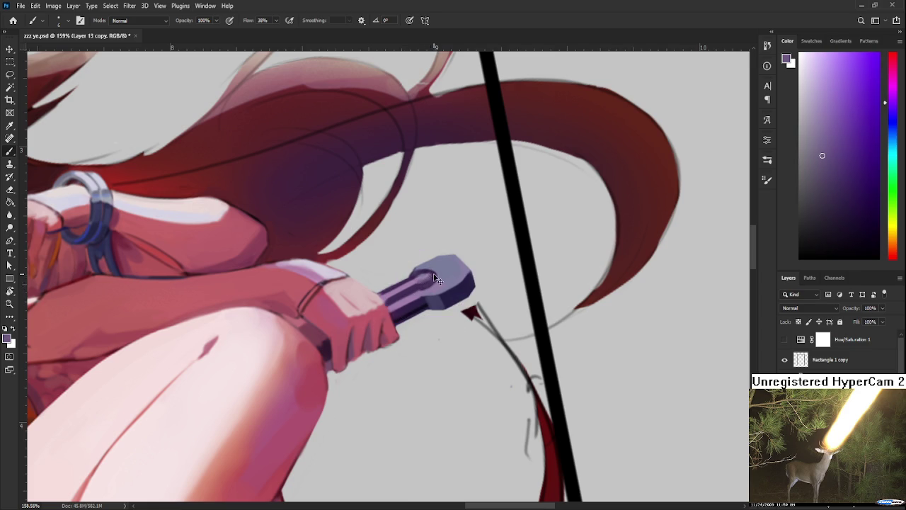
alt+click(430, 276)
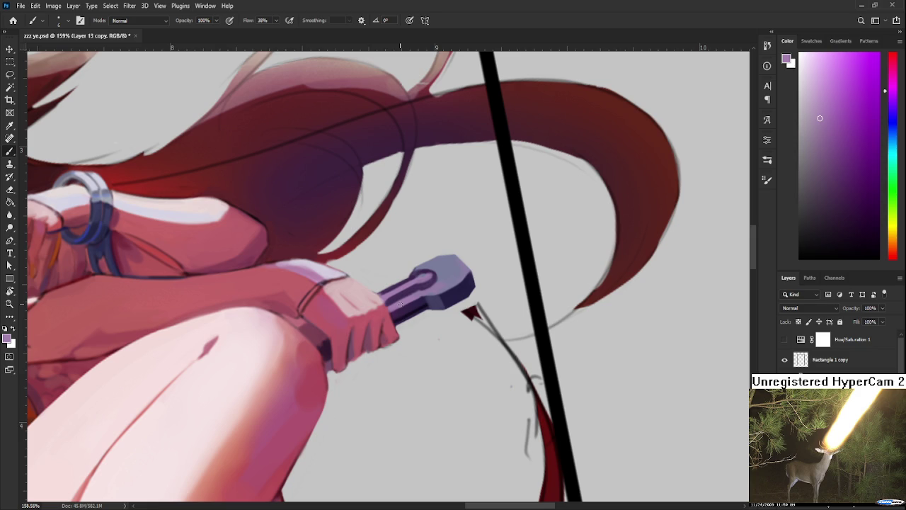
Adjust the highlight colour and extend the light highlight along the grip.
alt+click(392, 295)
drag(415, 280, 427, 274)
alt+click(424, 276)
alt+click(397, 285)
Sample a range of darker, lighter, bluer and pinker purples from the grip.
alt+click(428, 280)
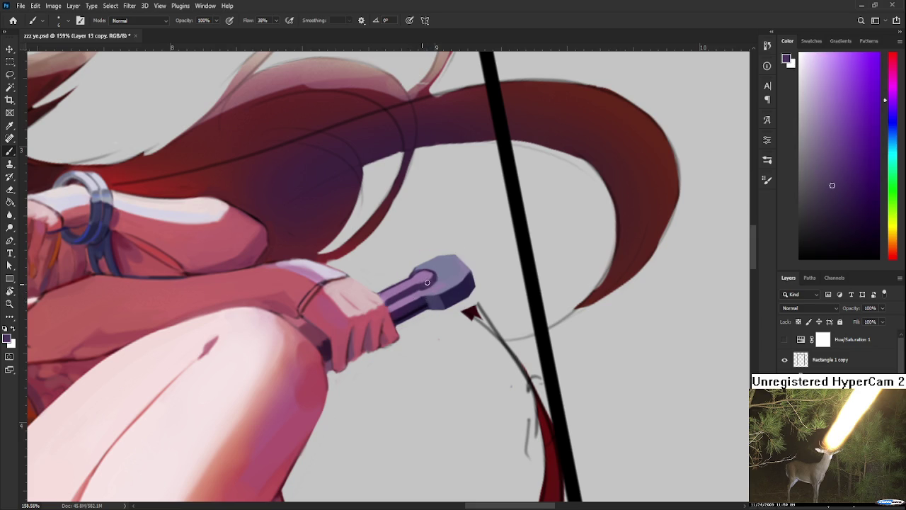
alt+click(431, 279)
alt+click(418, 281)
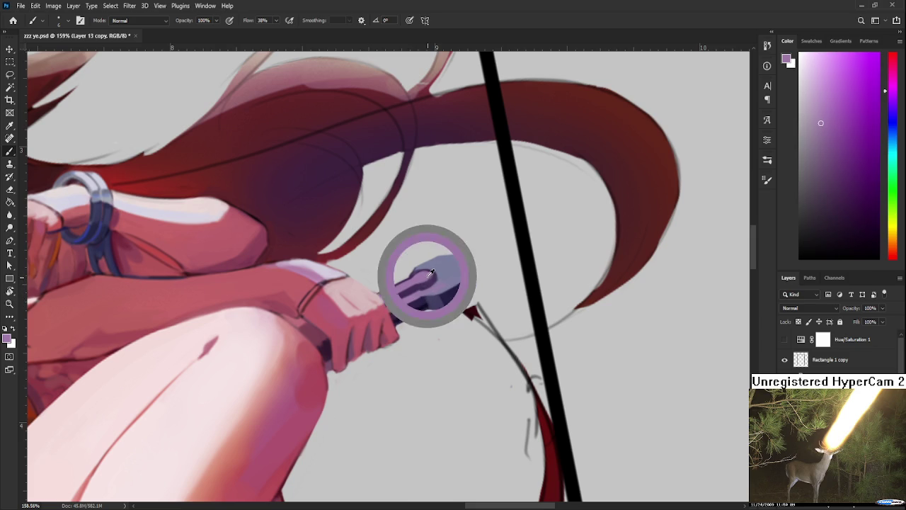
alt+drag(418, 275, 387, 292)
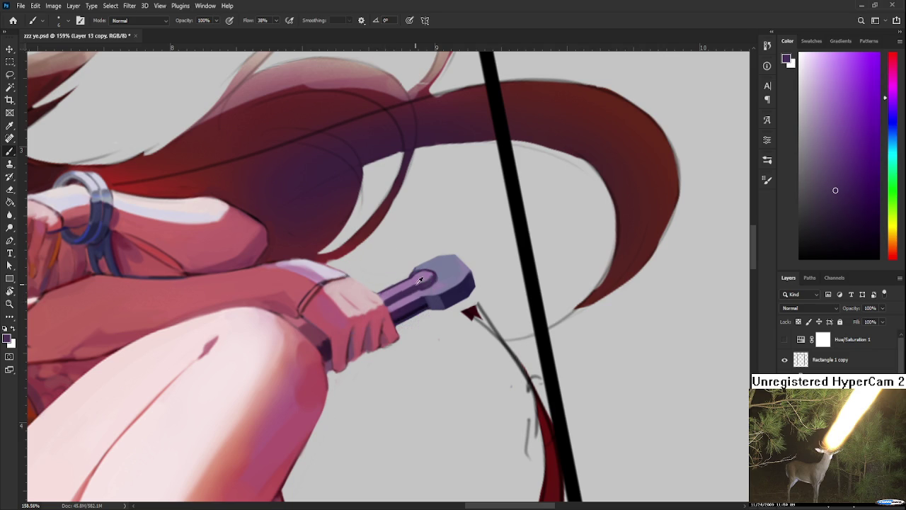
alt+click(388, 294)
alt+click(422, 274)
alt+click(420, 285)
alt+click(435, 278)
alt+click(432, 287)
alt+click(446, 278)
alt+click(438, 280)
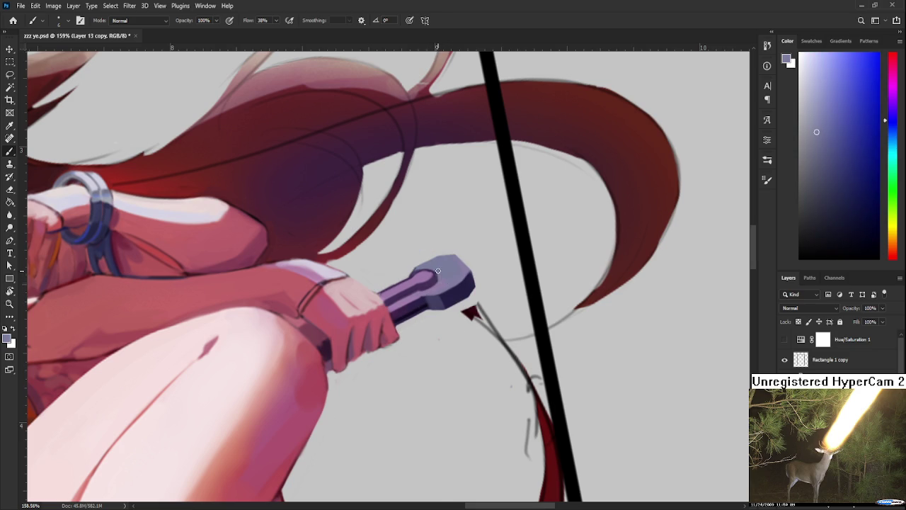
alt+click(421, 274)
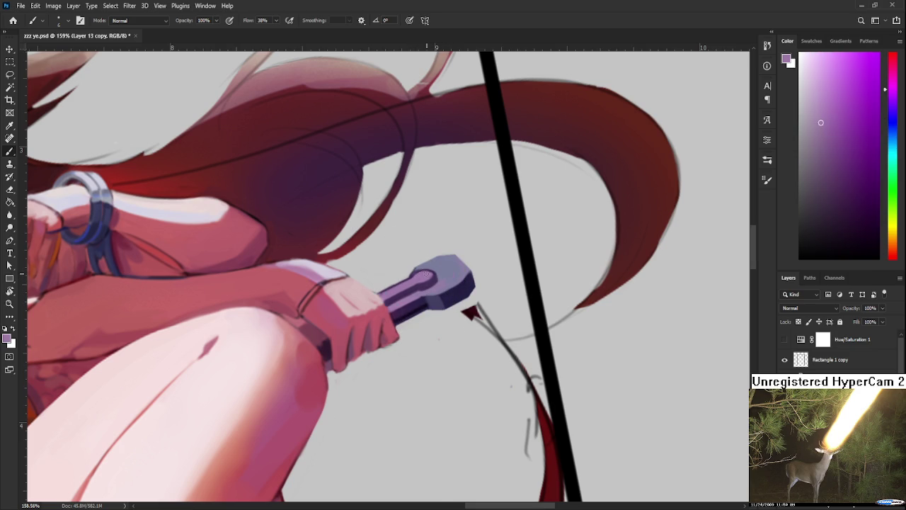
alt+click(438, 257)
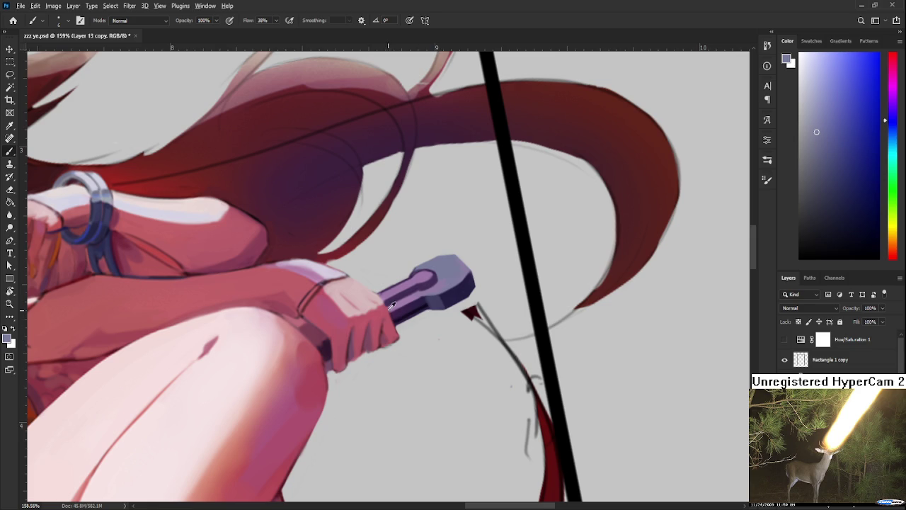
Sample purples from the sword handle and paint lighter purple highlight strokes along the grip.
alt+click(436, 278)
drag(435, 277, 424, 276)
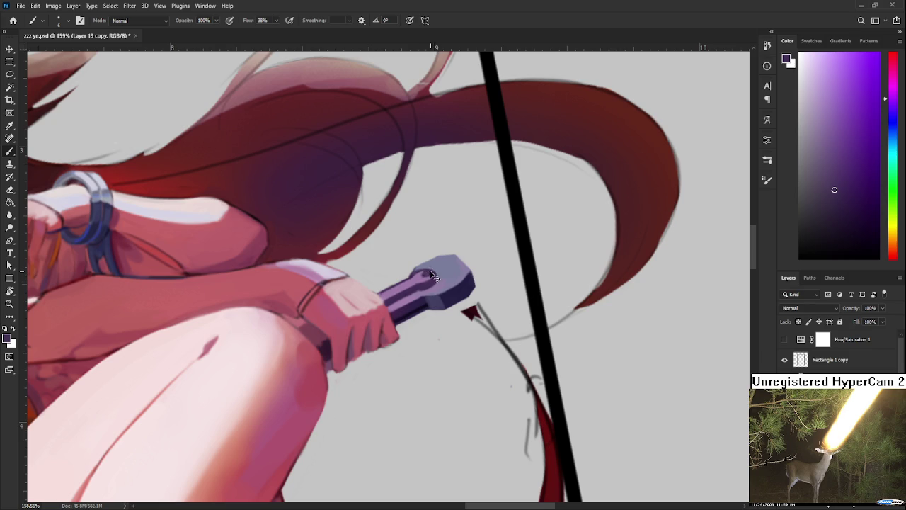
alt+click(424, 270)
alt+click(429, 270)
alt+click(438, 263)
alt+click(437, 271)
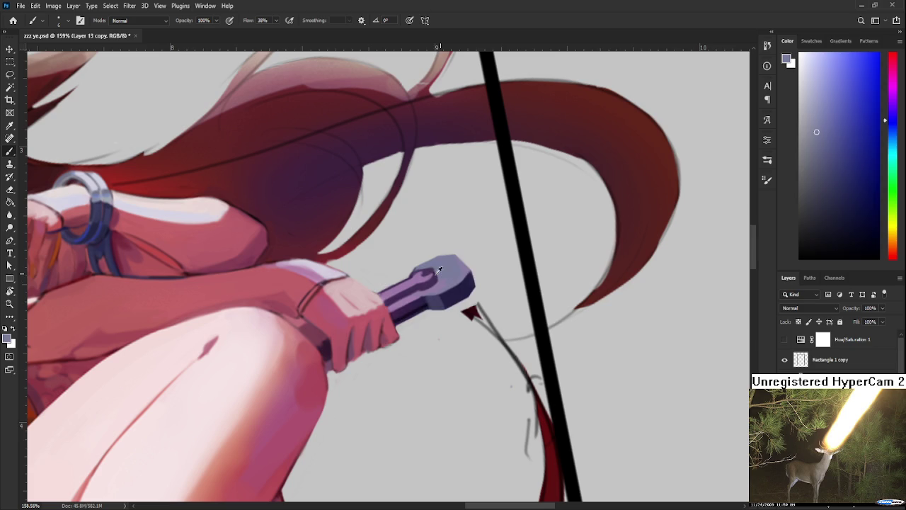
alt+click(427, 273)
alt+click(416, 277)
drag(416, 278, 430, 270)
alt+click(393, 290)
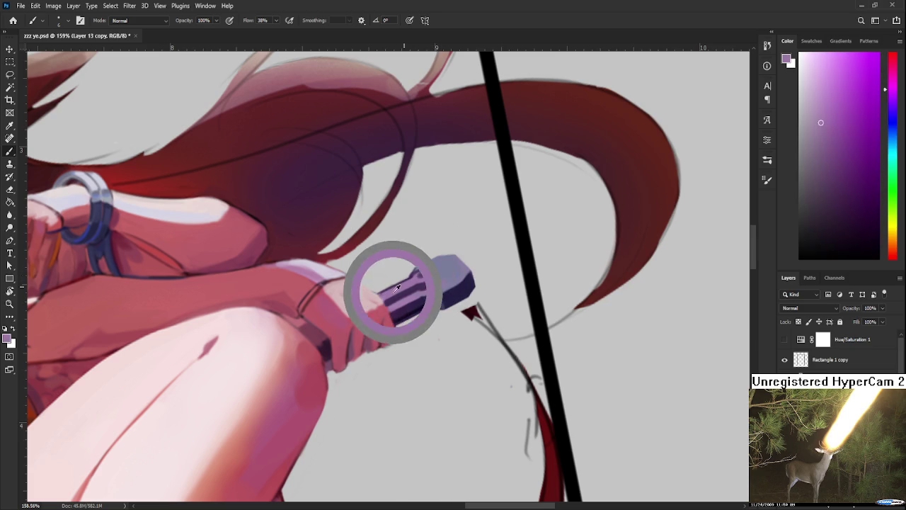
Erase a small patch on the handle near the hand.
key(e)
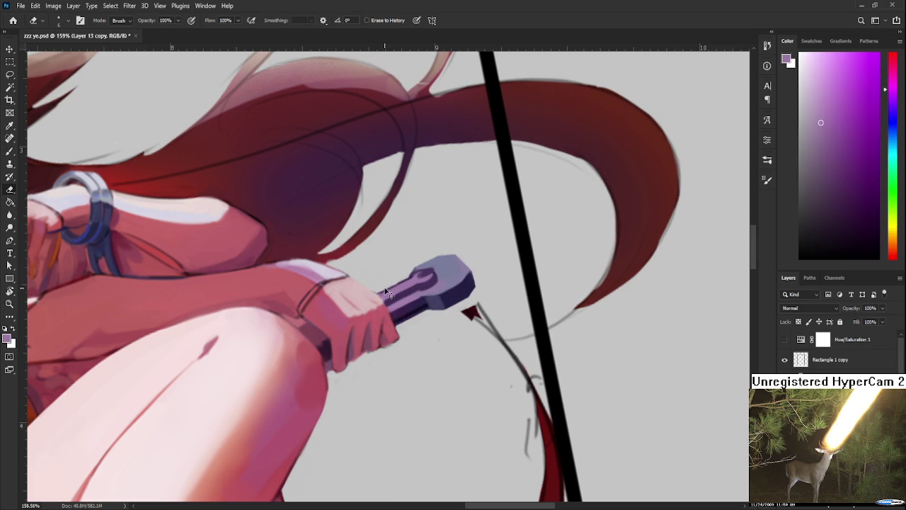
drag(385, 287, 398, 284)
key(b)
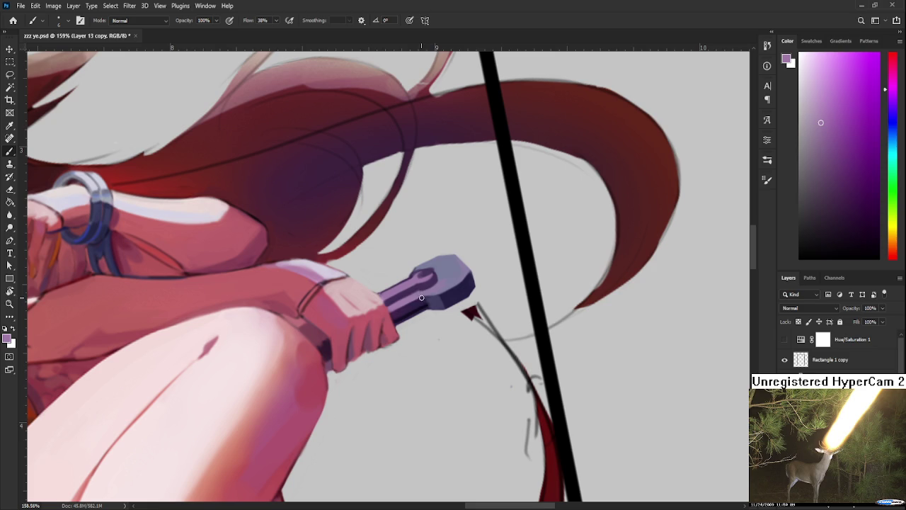
alt+click(423, 292)
alt+click(425, 289)
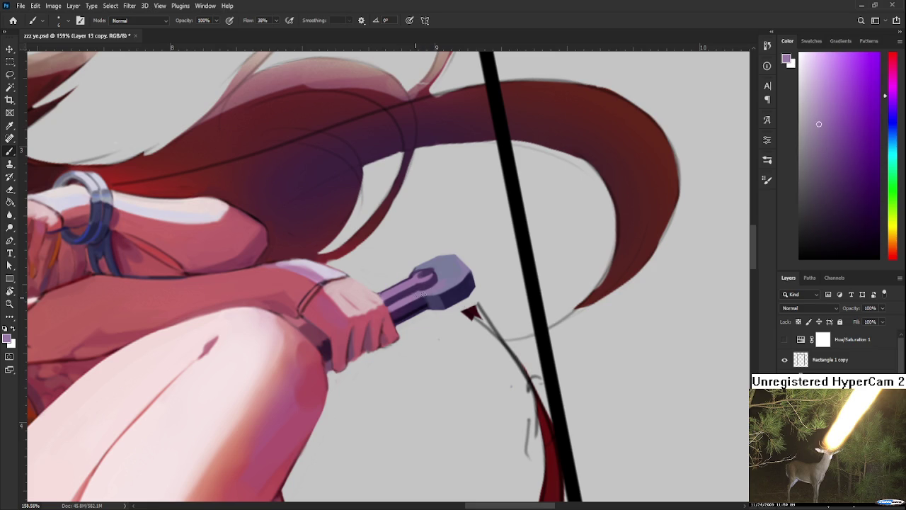
alt+click(429, 290)
scroll(436, 290, up, 1)
alt+click(425, 310)
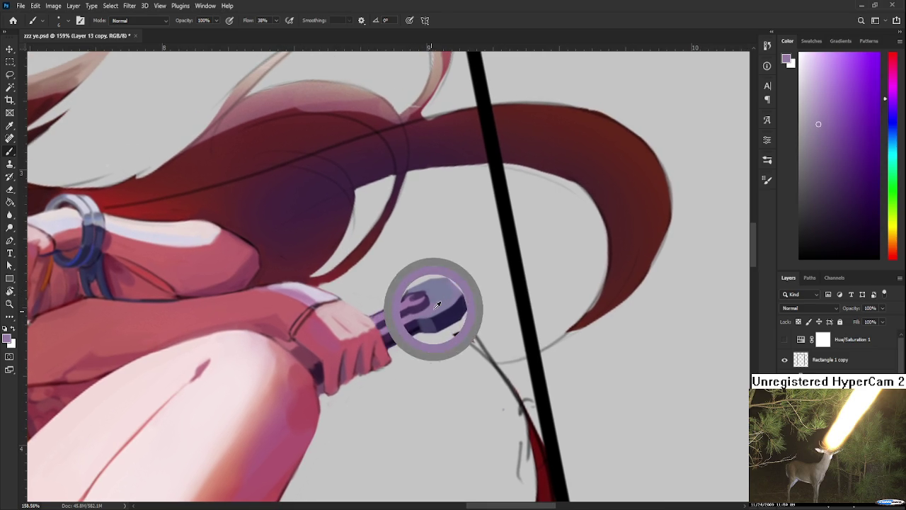
alt+click(432, 294)
alt+click(424, 295)
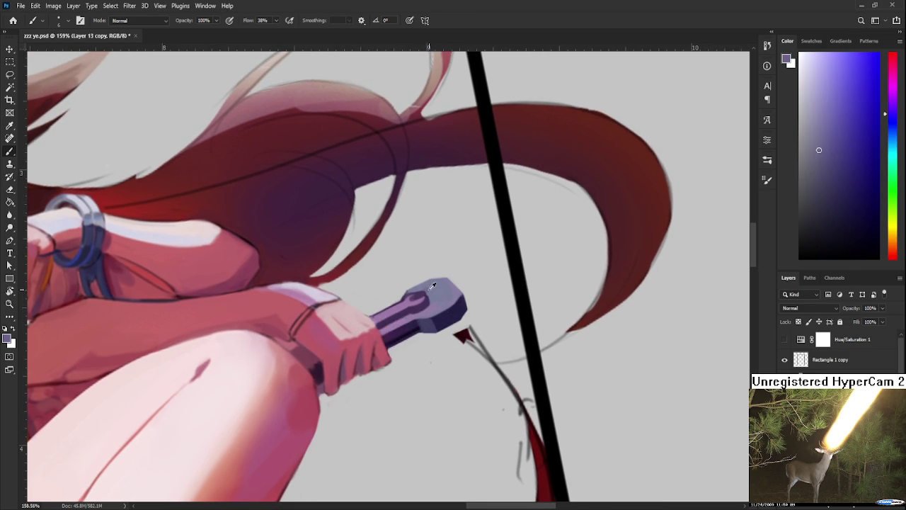
alt+click(423, 292)
alt+click(429, 289)
alt+click(437, 303)
alt+click(429, 310)
alt+click(372, 315)
alt+click(408, 305)
alt+click(388, 318)
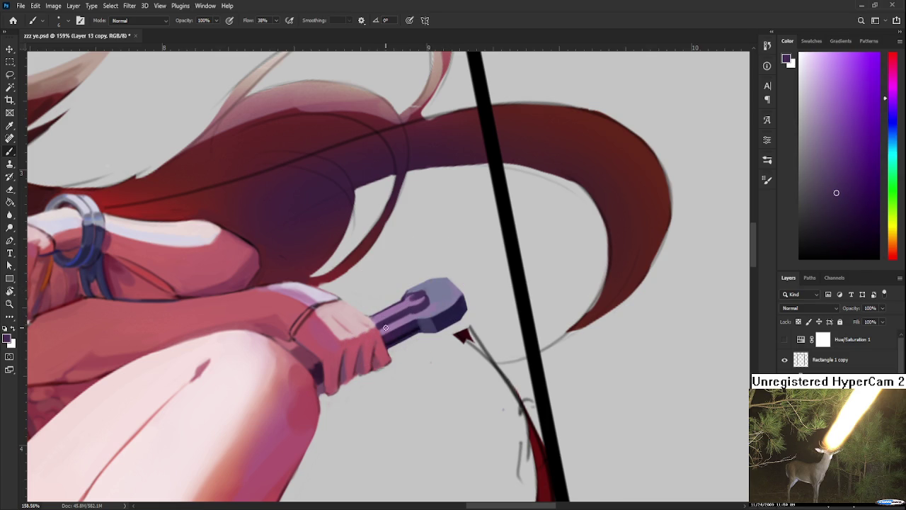
alt+click(375, 328)
scroll(386, 329, down, 2)
scroll(425, 319, down, 4)
scroll(501, 305, down, 5)
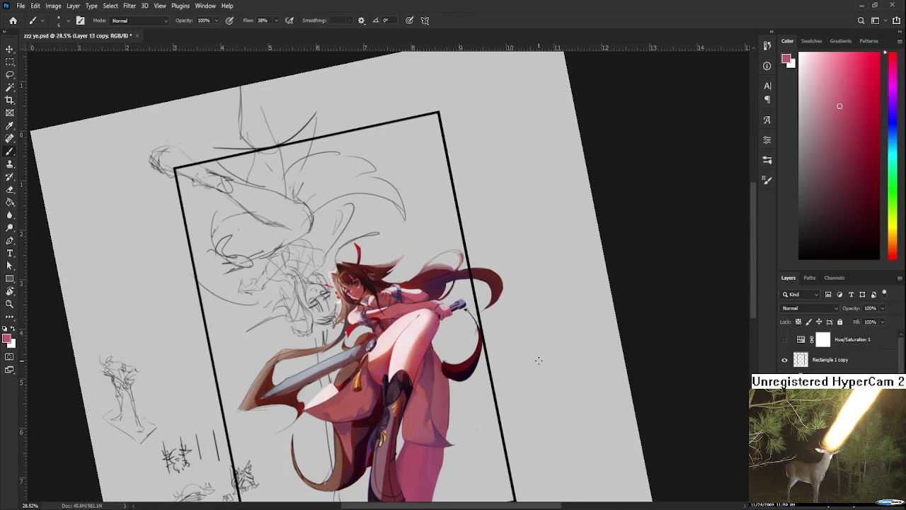
scroll(504, 307, up, 4)
scroll(489, 306, up, 3)
scroll(471, 306, up, 3)
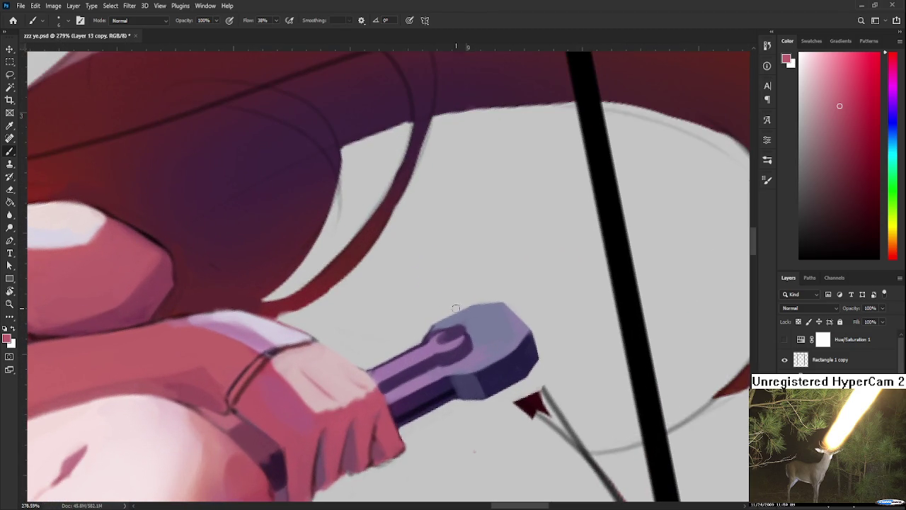
alt+click(439, 320)
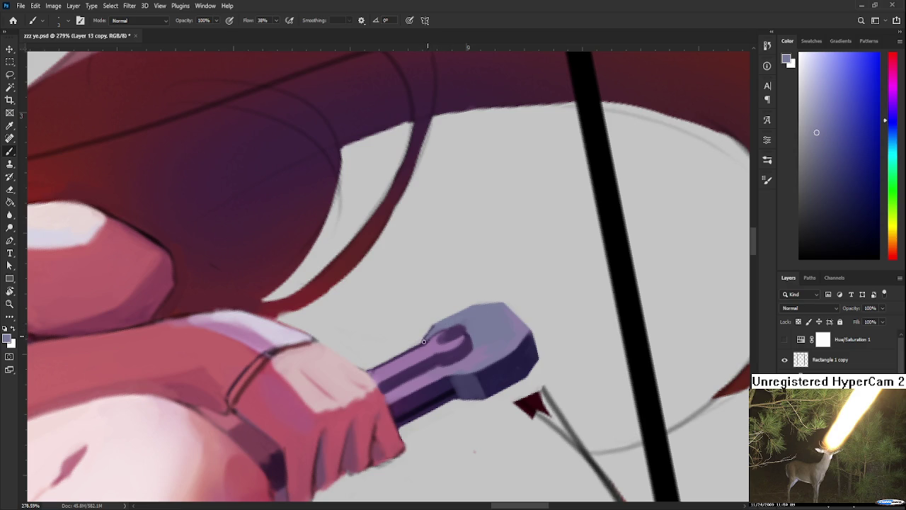
key(e)
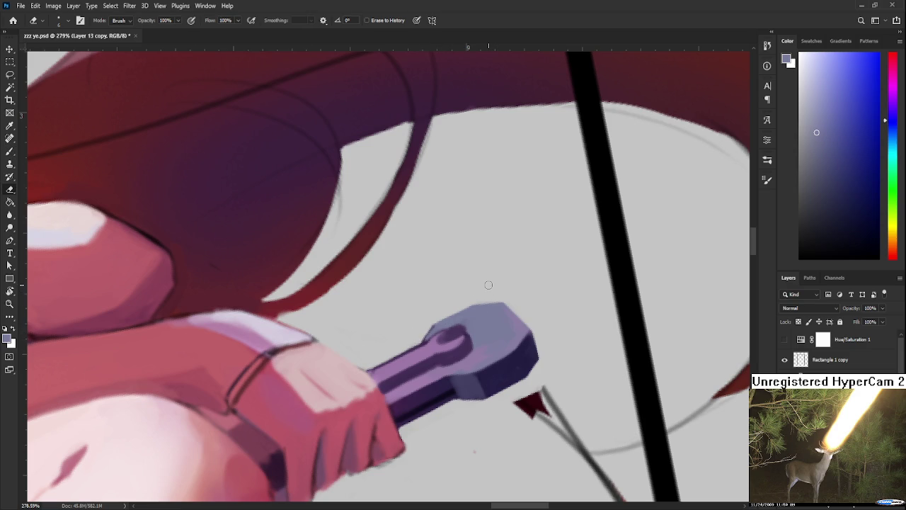
scroll(489, 285, down, 3)
scroll(487, 284, down, 2)
scroll(484, 284, down, 2)
scroll(482, 285, down, 2)
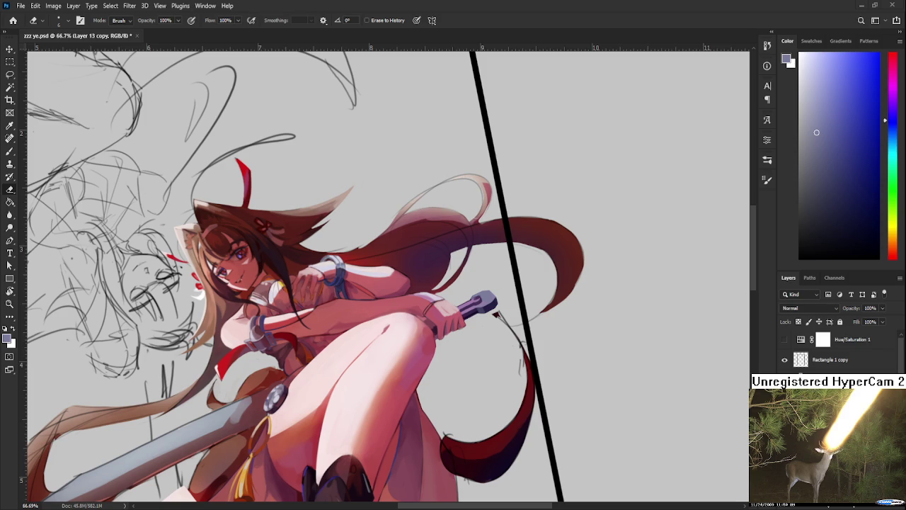
Zoom in on the sword hilt and sample its darker colour with the brush.
scroll(495, 303, up, 2)
scroll(495, 303, up, 2)
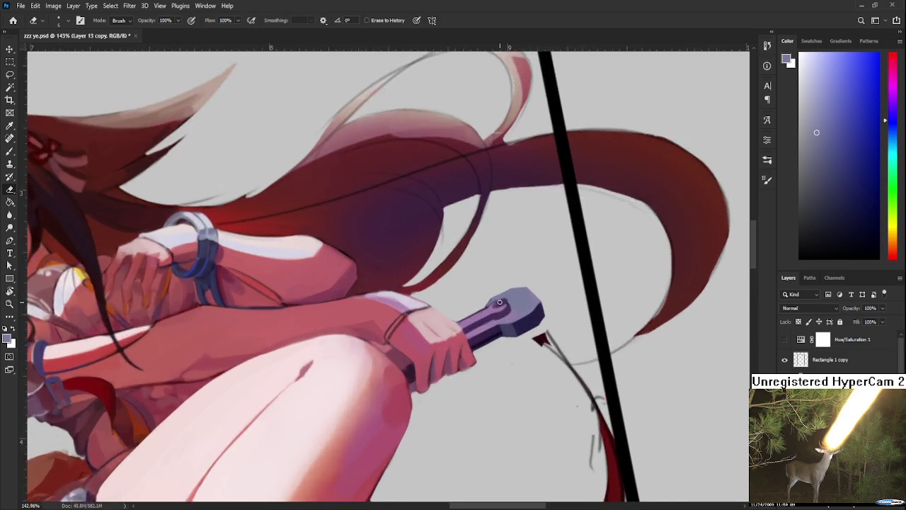
scroll(496, 303, up, 2)
scroll(499, 301, up, 1)
drag(500, 301, 396, 290)
key(b)
alt+click(400, 330)
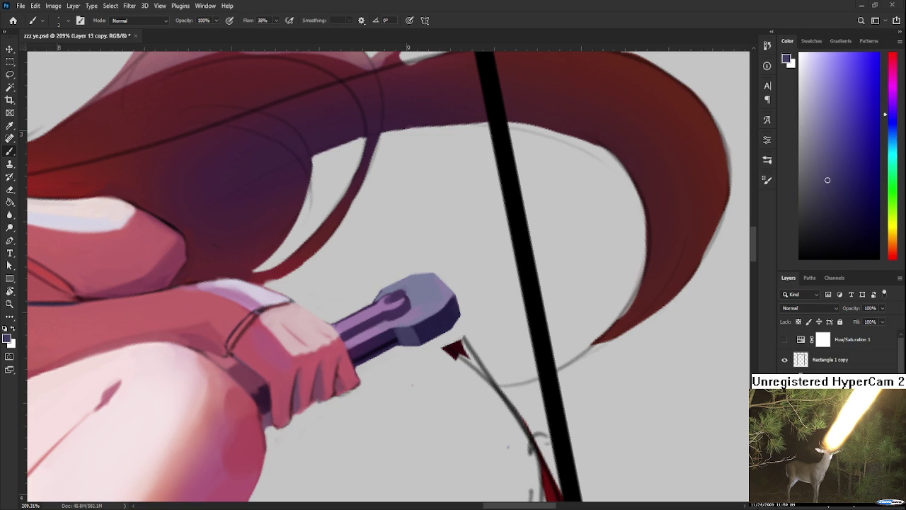
Sample dark and lighter purples from the hilt while framing the glove and hand.
scroll(464, 249, up, 2)
scroll(439, 269, down, 3)
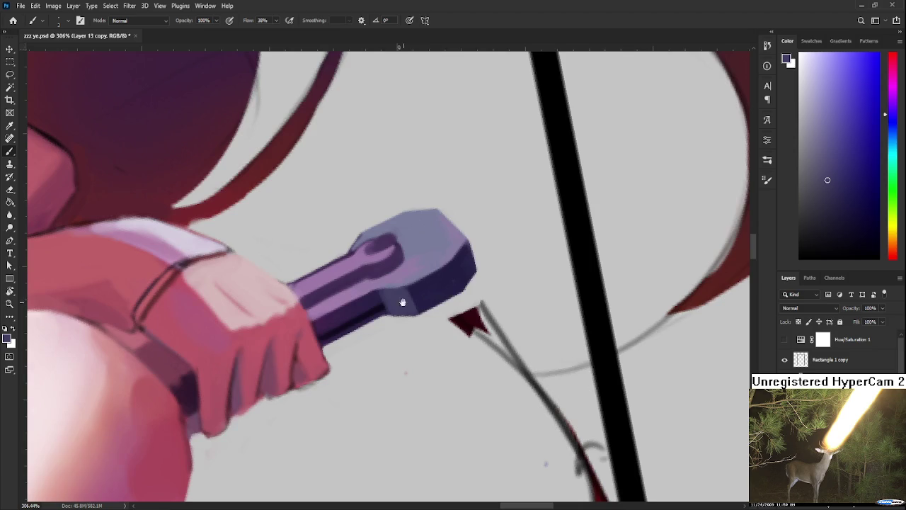
alt+click(377, 286)
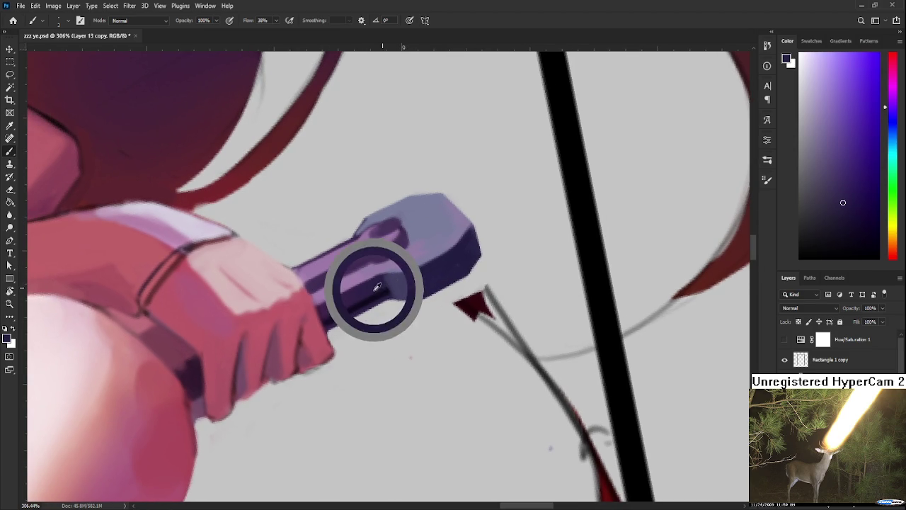
alt+click(391, 292)
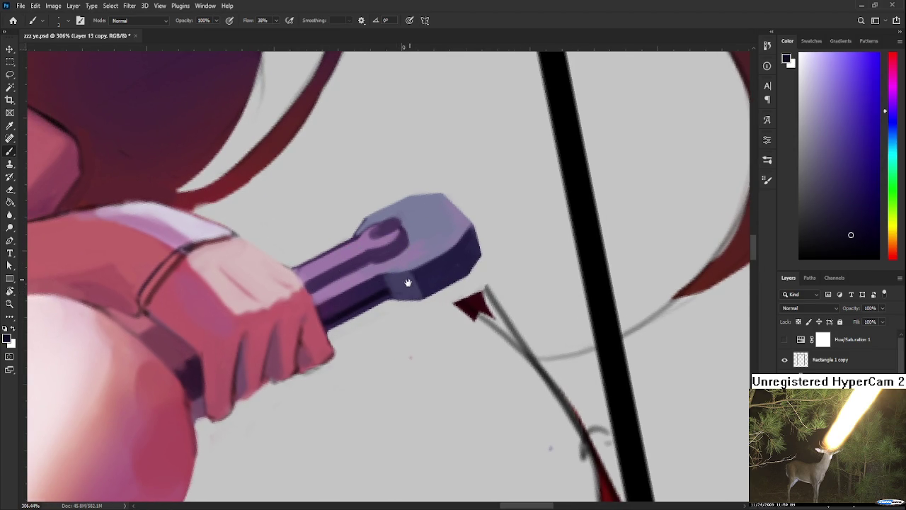
drag(410, 277, 394, 326)
alt+click(375, 303)
mouse_move(287, 328)
mouse_down()
mouse_move(404, 282)
mouse_move(472, 219)
mouse_up()
alt+click(404, 282)
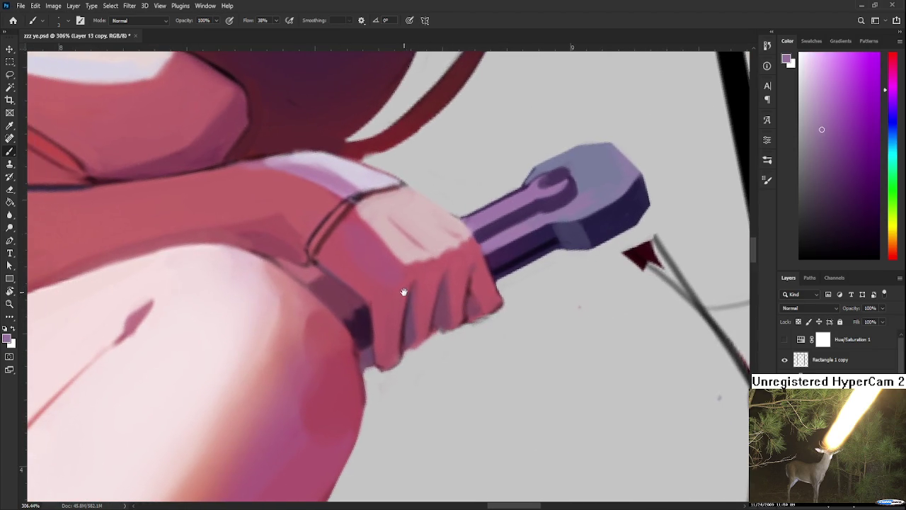
Erase stray paint along the glove's lower edge and resample the glove's colours.
key(e)
drag(367, 363, 369, 358)
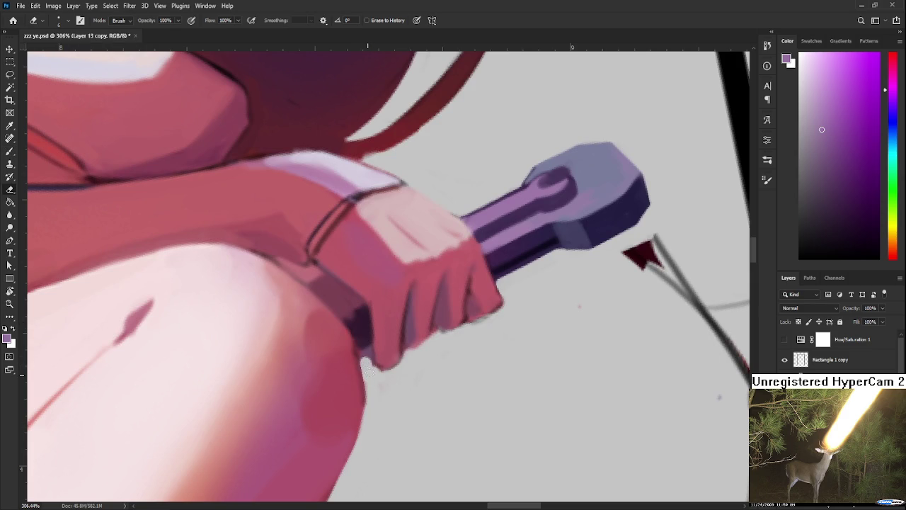
key(b)
alt+click(364, 349)
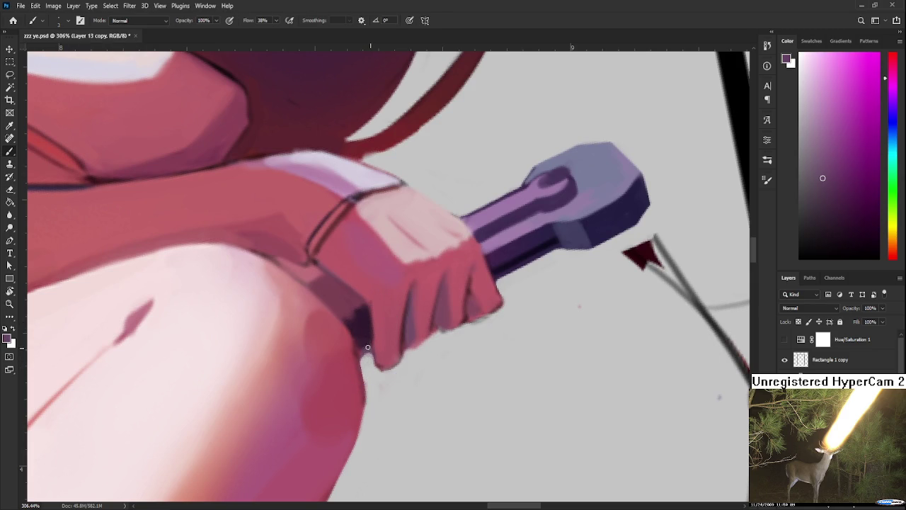
alt+click(363, 350)
alt+click(364, 345)
alt+click(368, 348)
drag(368, 360, 404, 354)
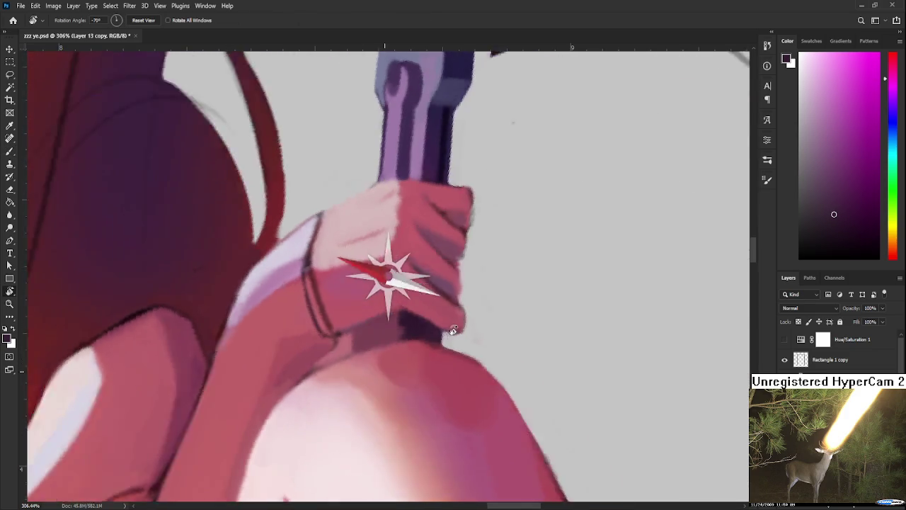
Sample pink and darker tones from the glove and hand.
alt+click(376, 230)
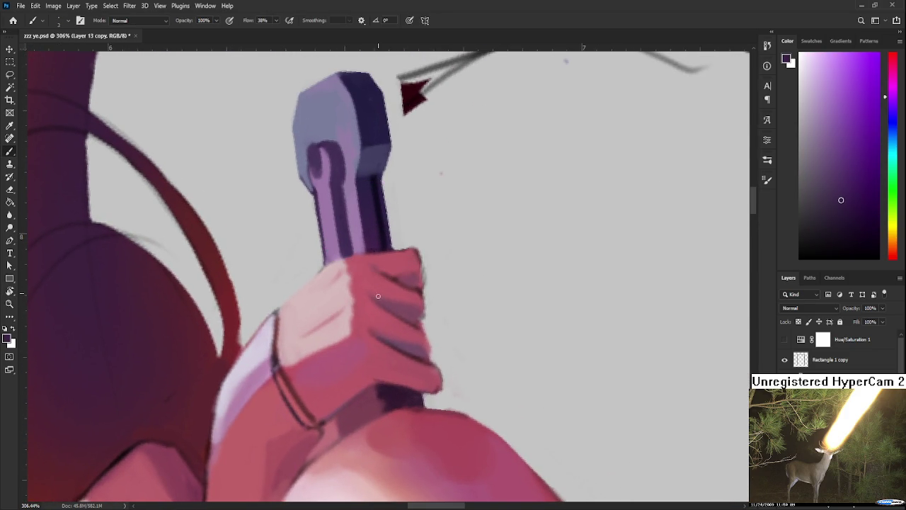
alt+click(383, 388)
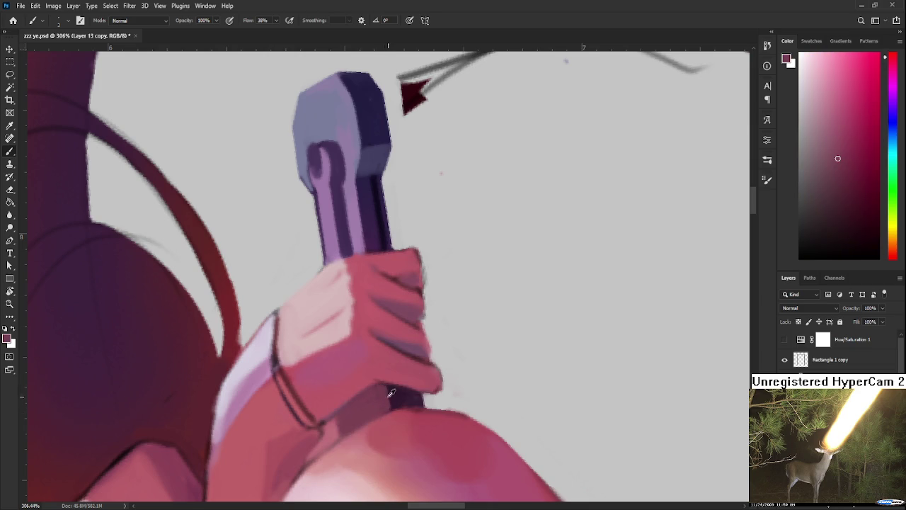
alt+click(390, 389)
alt+click(393, 396)
alt+click(386, 391)
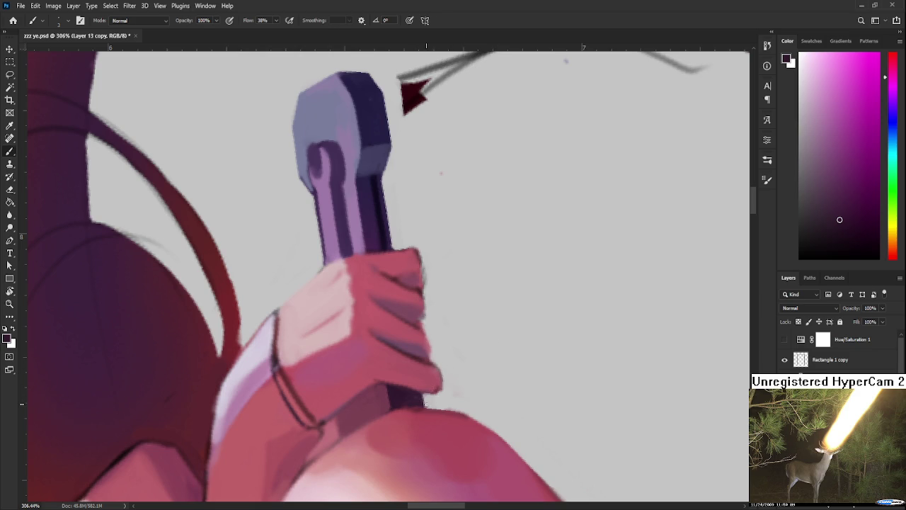
Erase around the hand below the grip, resampling hand and glove colours in between.
key(e)
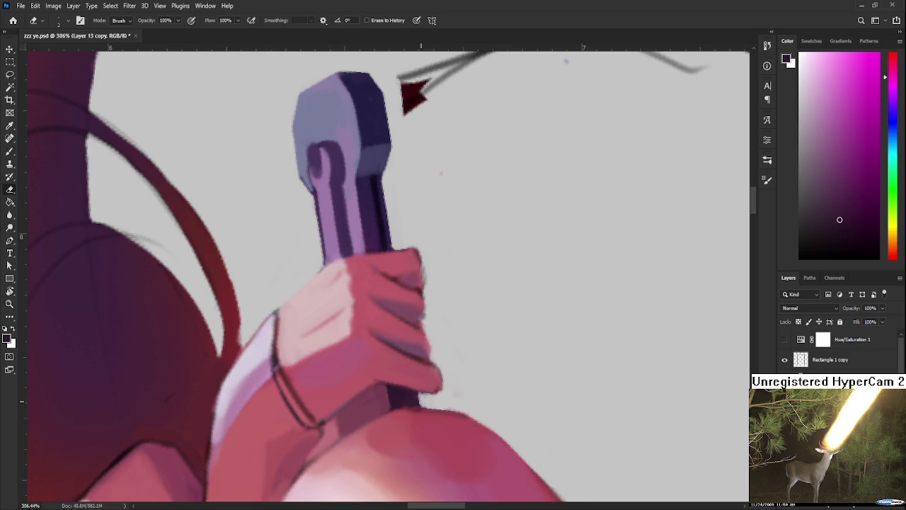
key(b)
alt+click(414, 391)
key(e)
key(b)
alt+click(416, 393)
key(e)
key(b)
alt+click(411, 394)
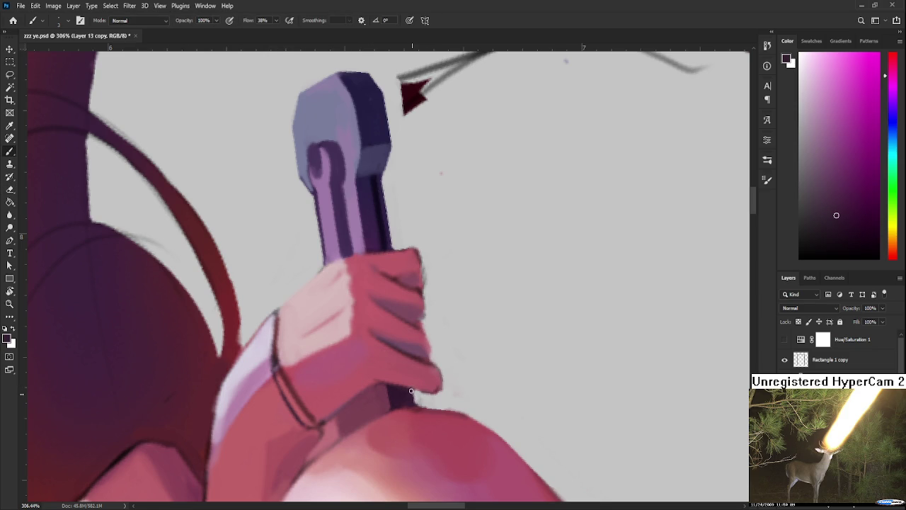
Rotate and shift the view onto the hand and arm, then erase around them.
key(r)
mouse_move(398, 386)
mouse_down()
mouse_move(472, 343)
mouse_move(429, 348)
mouse_up()
key(b)
alt+click(414, 375)
mouse_move(395, 378)
mouse_down()
mouse_move(374, 380)
mouse_move(450, 303)
mouse_move(426, 310)
mouse_move(438, 292)
mouse_move(434, 304)
mouse_move(443, 307)
mouse_move(418, 345)
mouse_move(420, 330)
mouse_up()
key(e)
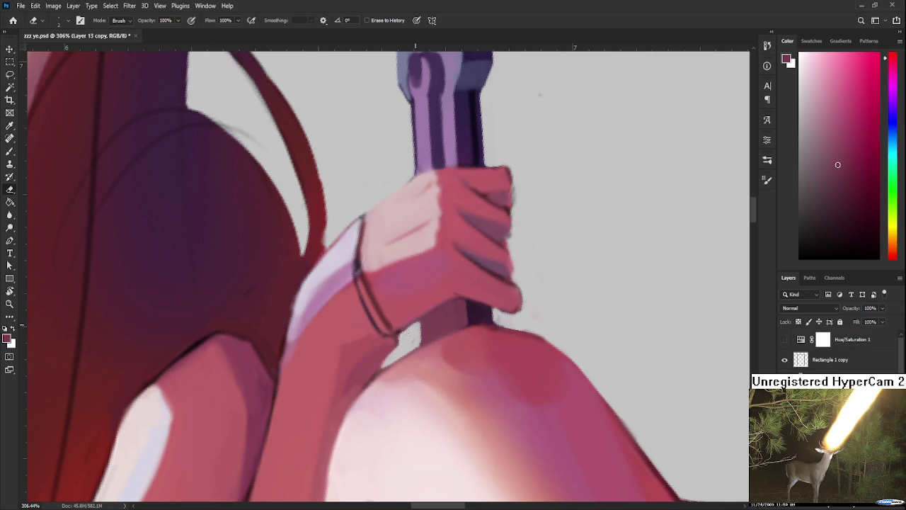
key(b)
alt+click(423, 328)
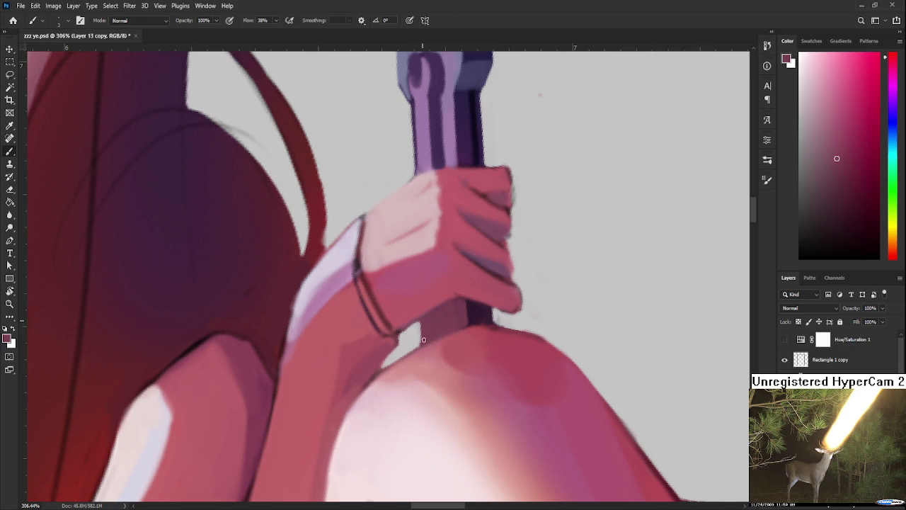
Level the grip in view and erase the strip between forearm and grip plus its edge.
key(r)
mouse_move(527, 298)
mouse_down()
mouse_move(419, 352)
mouse_move(404, 333)
mouse_up()
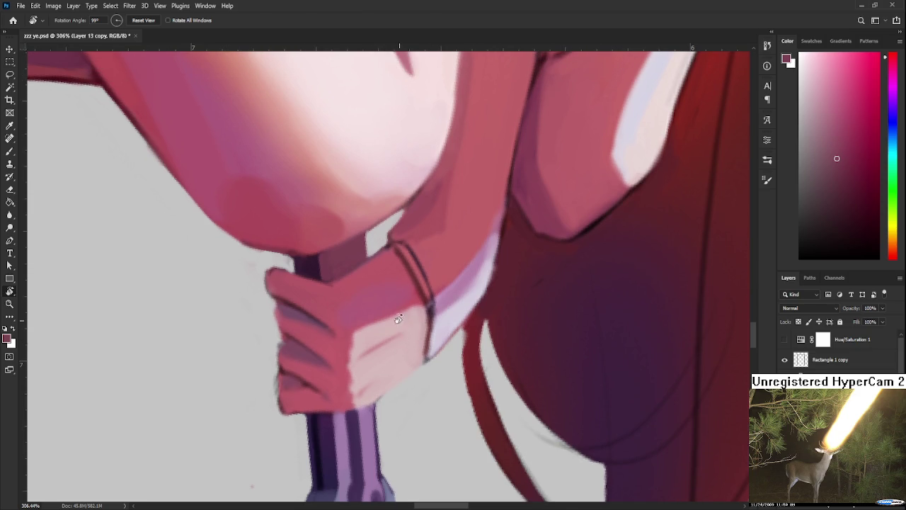
key(e)
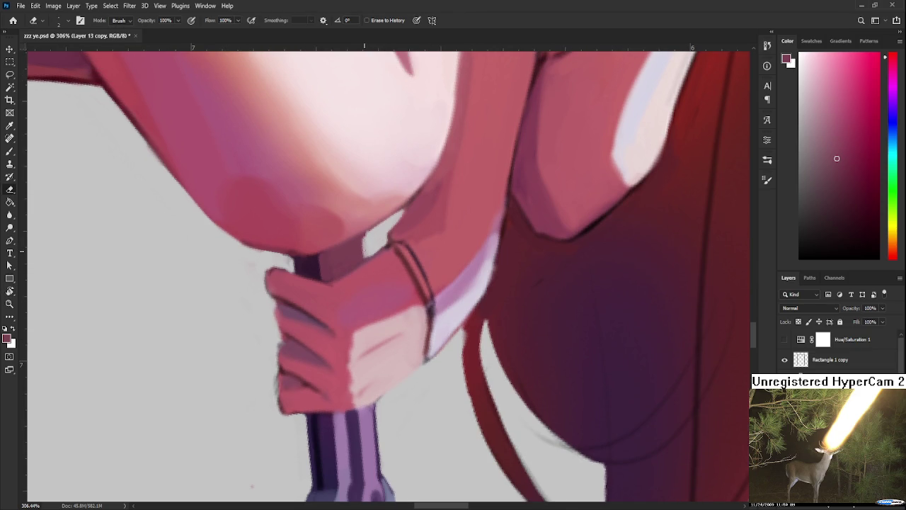
mouse_move(364, 244)
mouse_down()
mouse_move(368, 253)
mouse_move(361, 238)
mouse_up()
scroll(393, 235, down, 3)
scroll(393, 235, down, 2)
scroll(397, 234, up, 2)
scroll(398, 232, up, 2)
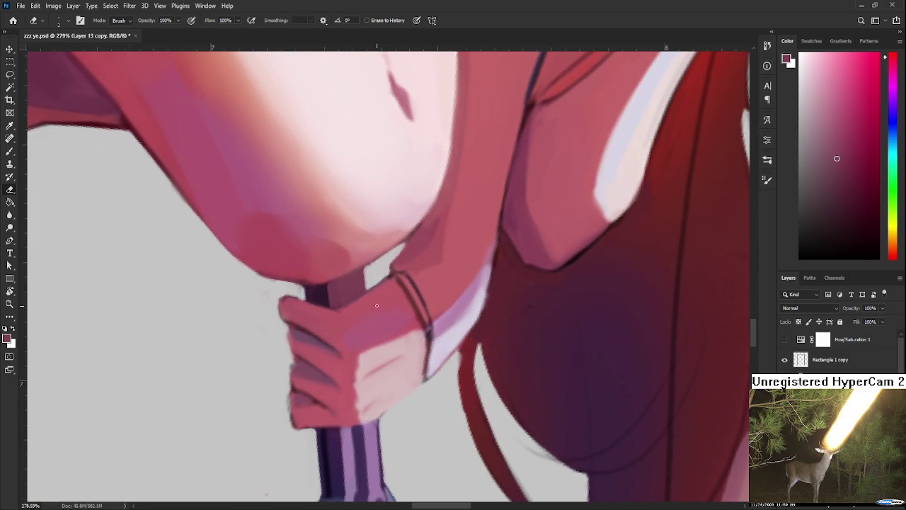
click(366, 283)
drag(378, 328, 390, 299)
Sample lighter and darker purples from the grip, then turn the view horizontal.
key(b)
alt+click(394, 311)
key(e)
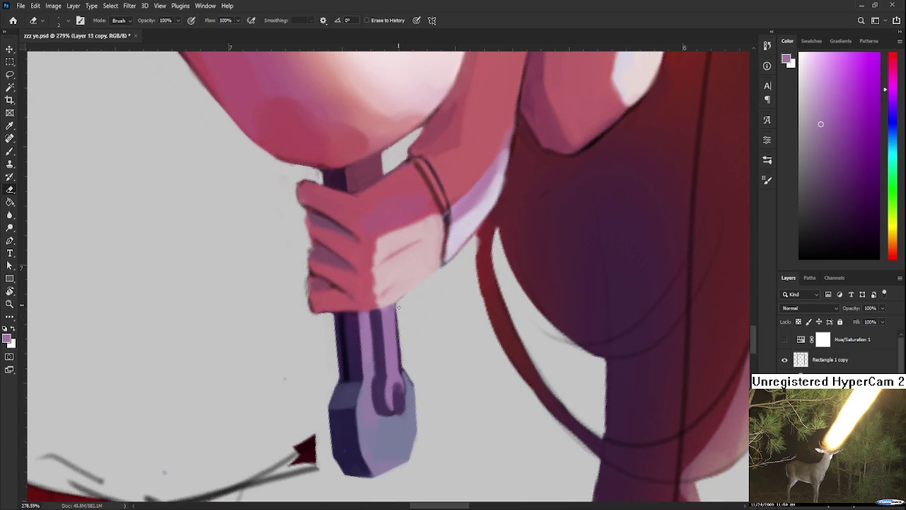
key(b)
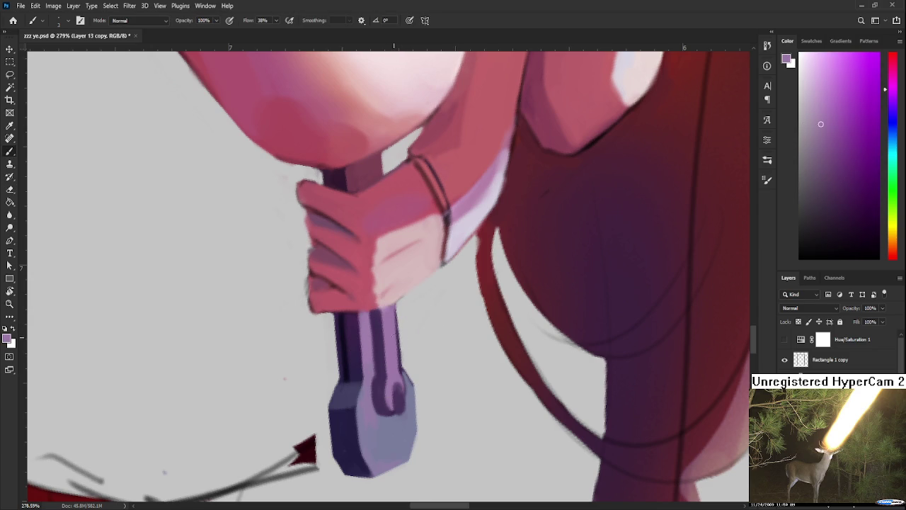
alt+click(377, 353)
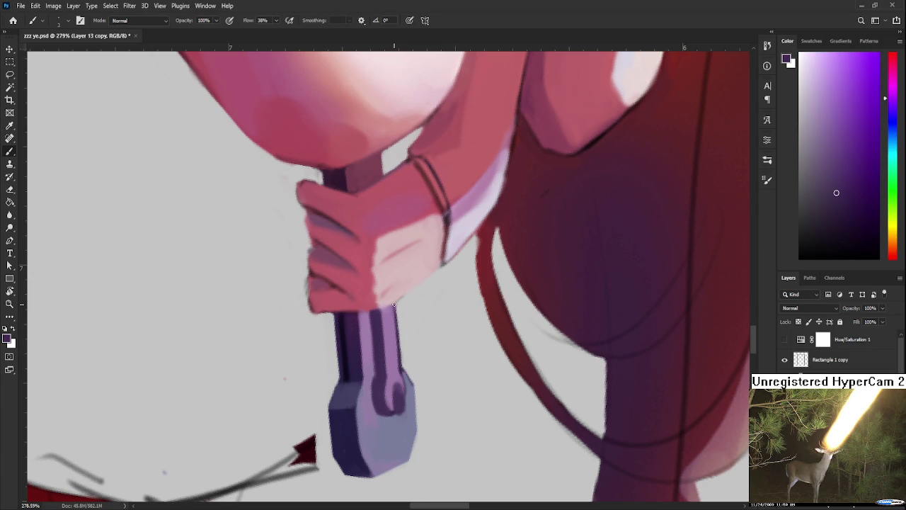
alt+click(394, 315)
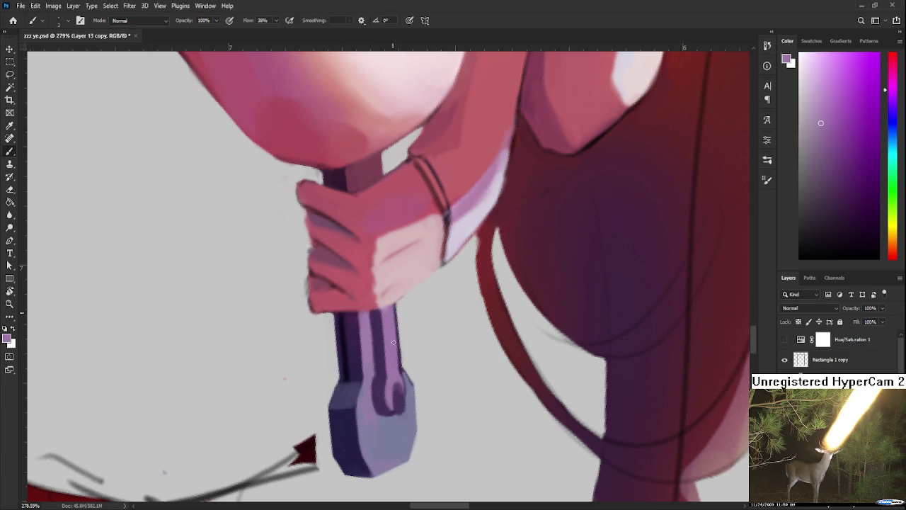
alt+click(358, 314)
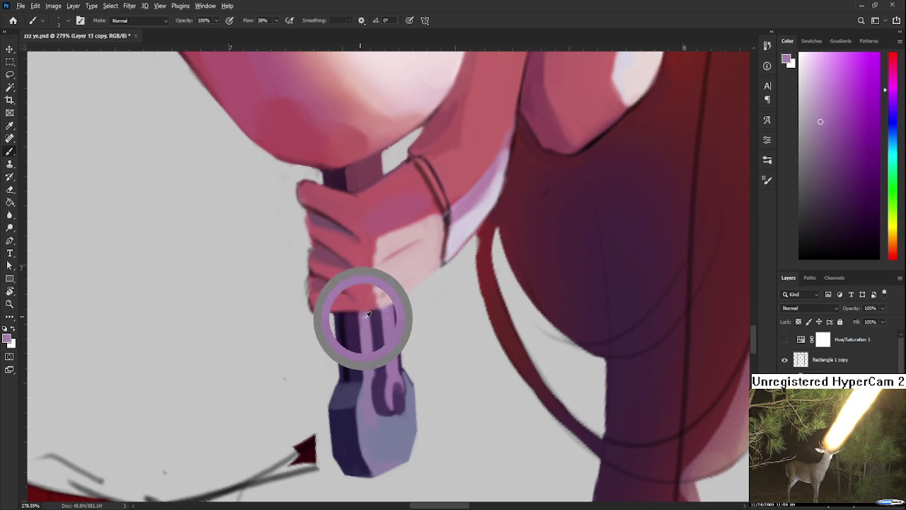
alt+click(377, 314)
key(r)
drag(377, 314, 509, 303)
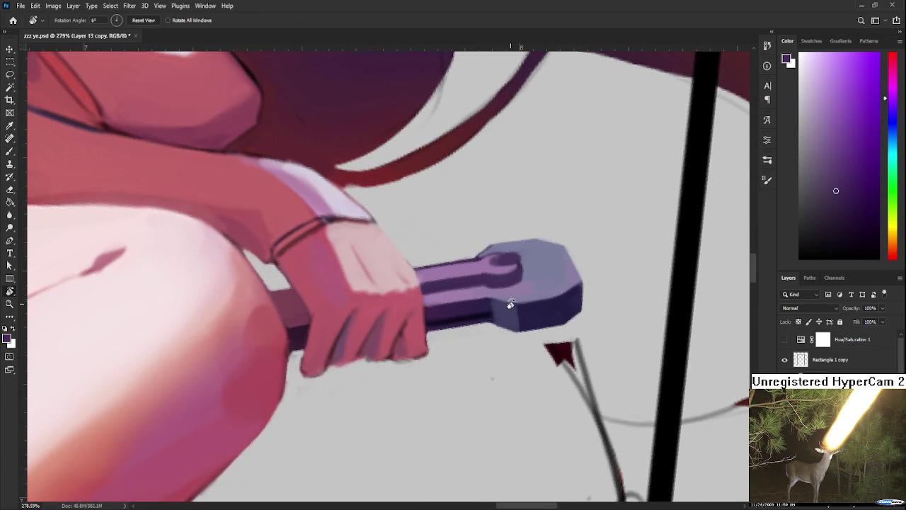
drag(460, 320, 462, 332)
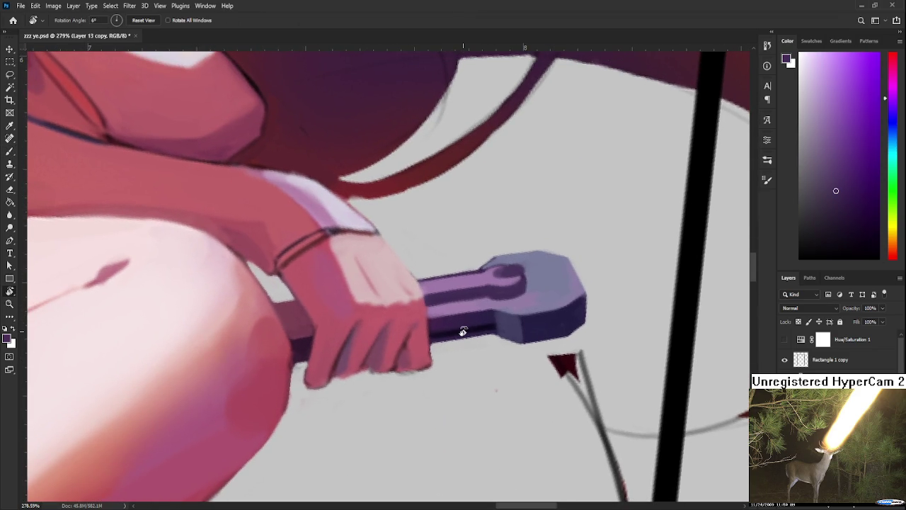
scroll(425, 298, down, 2)
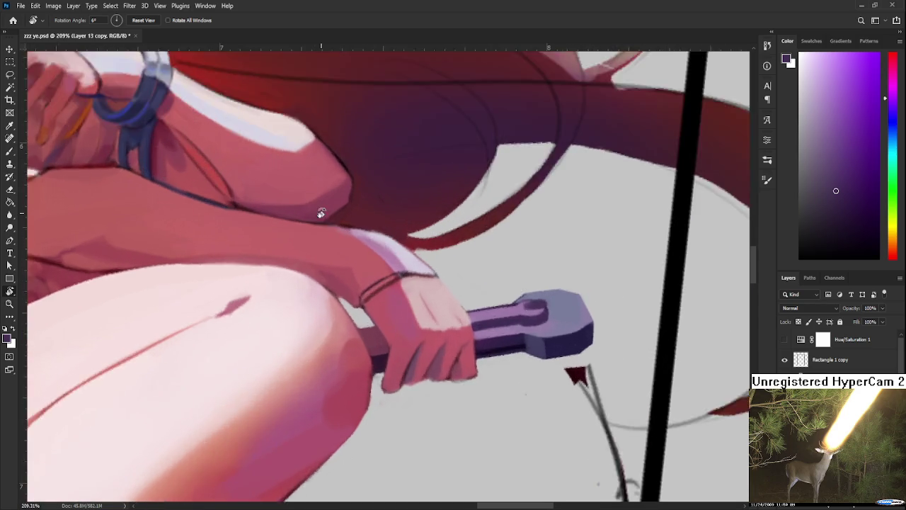
Eyedrop dark red from the hair, light pink, then salmon red from the forearm skin.
scroll(340, 213, up, 3)
drag(340, 213, 328, 344)
key(b)
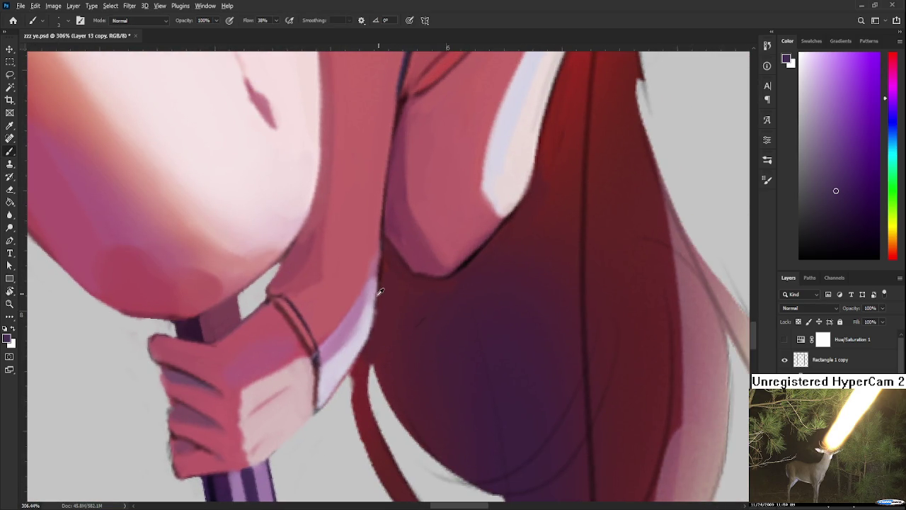
alt+click(376, 326)
alt+click(375, 280)
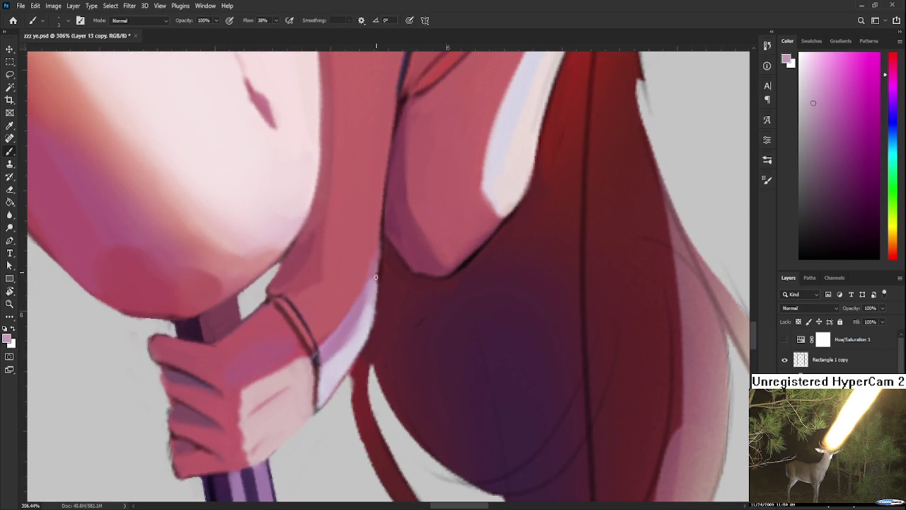
alt+click(377, 261)
alt+click(375, 252)
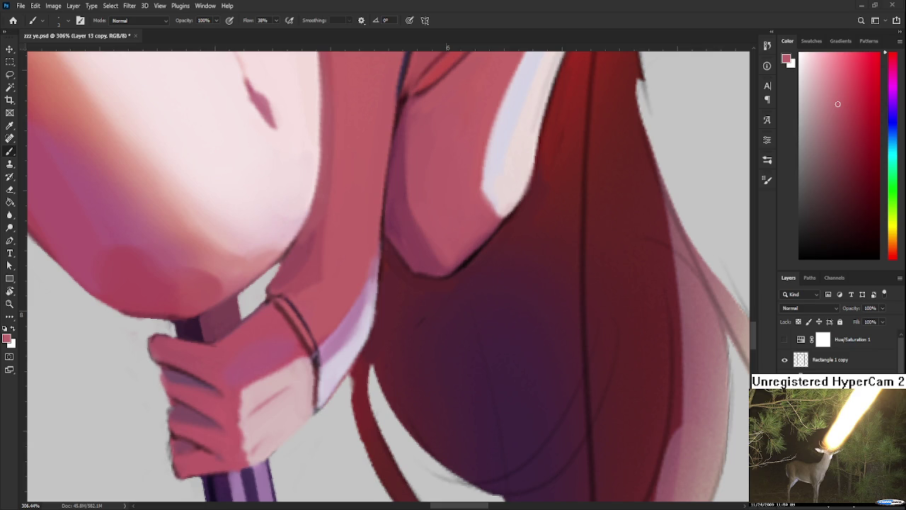
scroll(337, 400, down, 2)
scroll(337, 400, down, 3)
scroll(337, 400, down, 3)
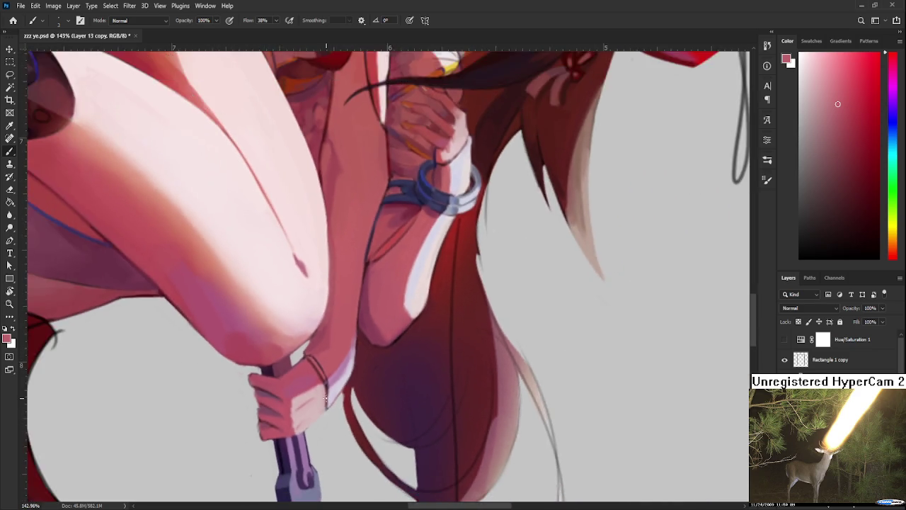
scroll(337, 400, down, 2)
scroll(333, 364, up, 3)
scroll(333, 363, up, 2)
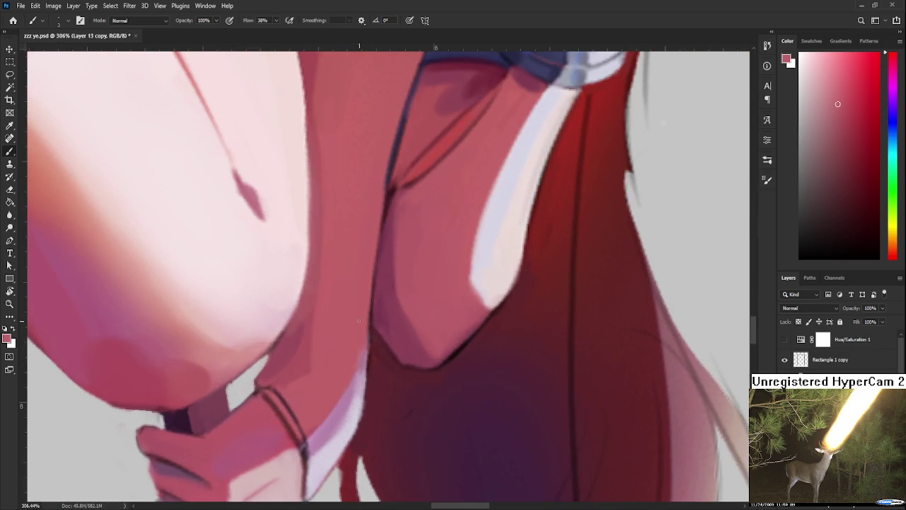
key(r)
drag(362, 357, 489, 314)
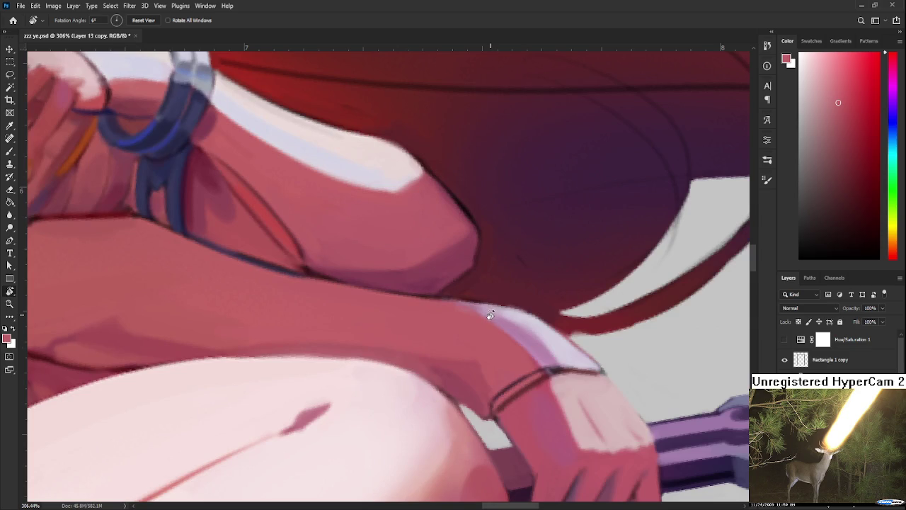
scroll(443, 251, down, 1)
scroll(443, 251, down, 1)
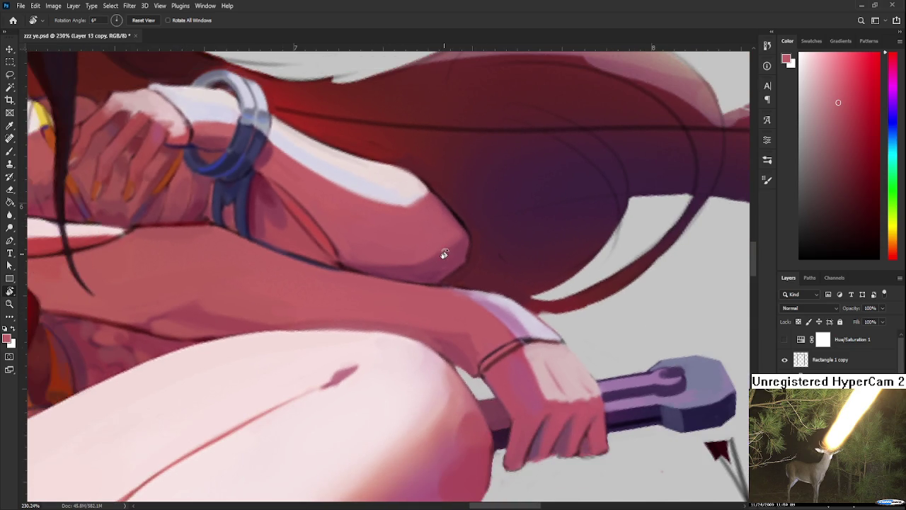
drag(403, 275, 458, 267)
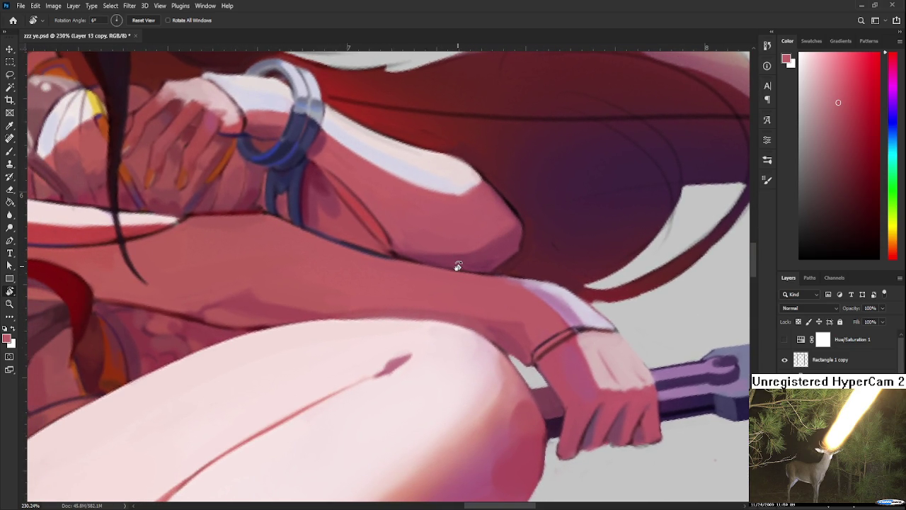
mouse_move(477, 233)
mouse_down()
mouse_move(429, 198)
mouse_move(409, 297)
mouse_up()
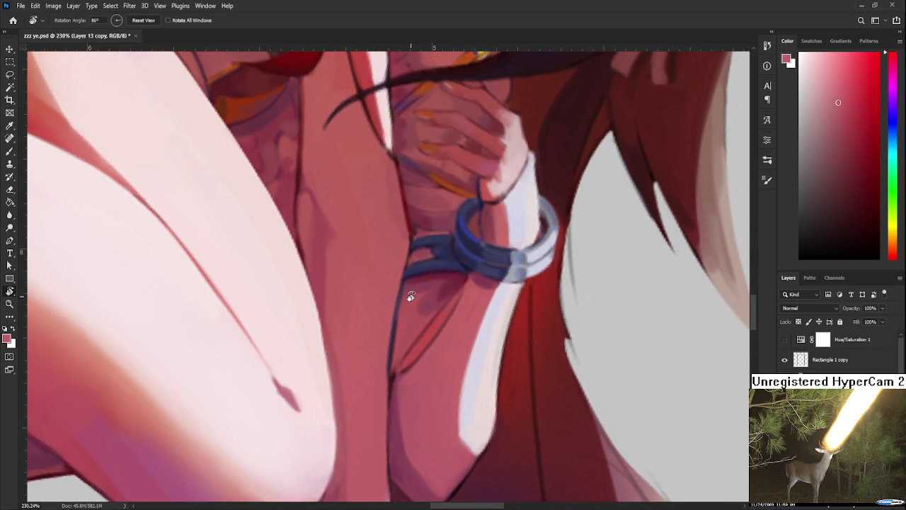
mouse_move(374, 342)
mouse_down()
mouse_move(344, 364)
mouse_move(455, 340)
mouse_up()
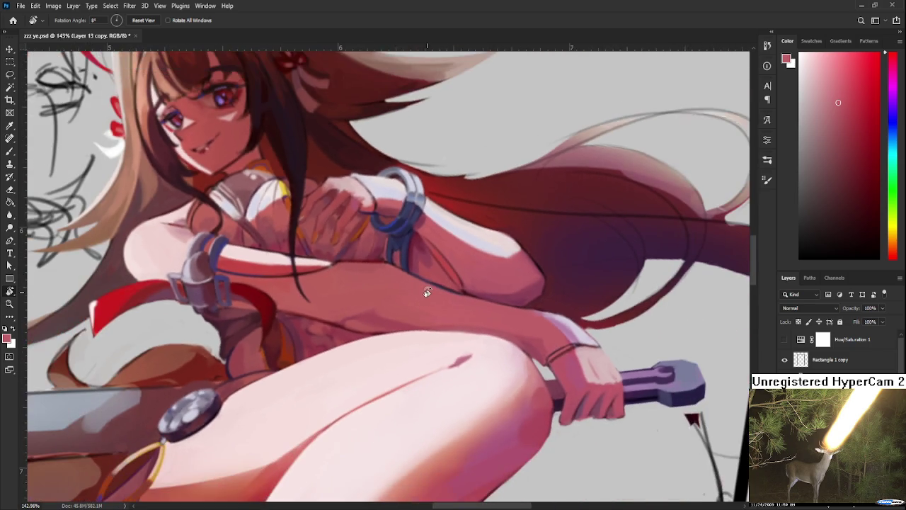
scroll(427, 293, down, 1)
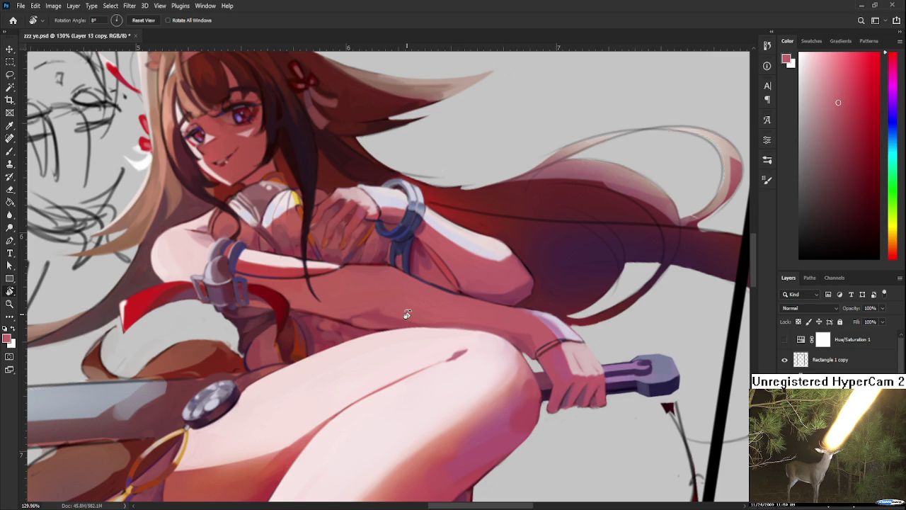
drag(473, 306, 418, 378)
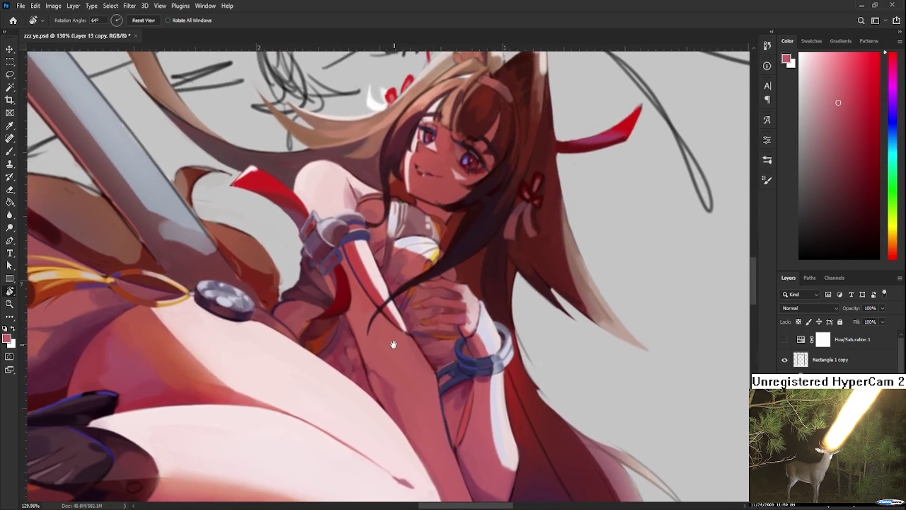
scroll(368, 312, up, 3)
drag(327, 349, 418, 299)
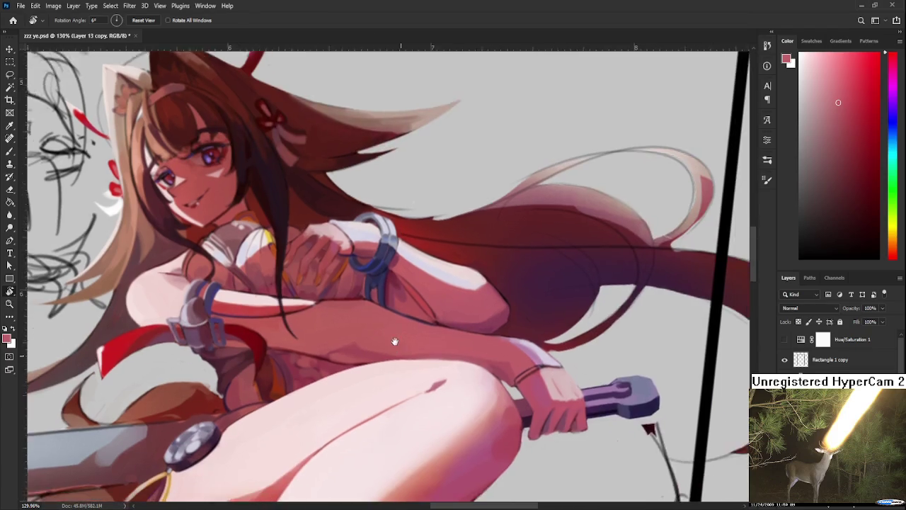
scroll(417, 297, down, 5)
scroll(396, 301, down, 2)
scroll(375, 308, up, 5)
scroll(364, 312, up, 3)
scroll(364, 312, down, 2)
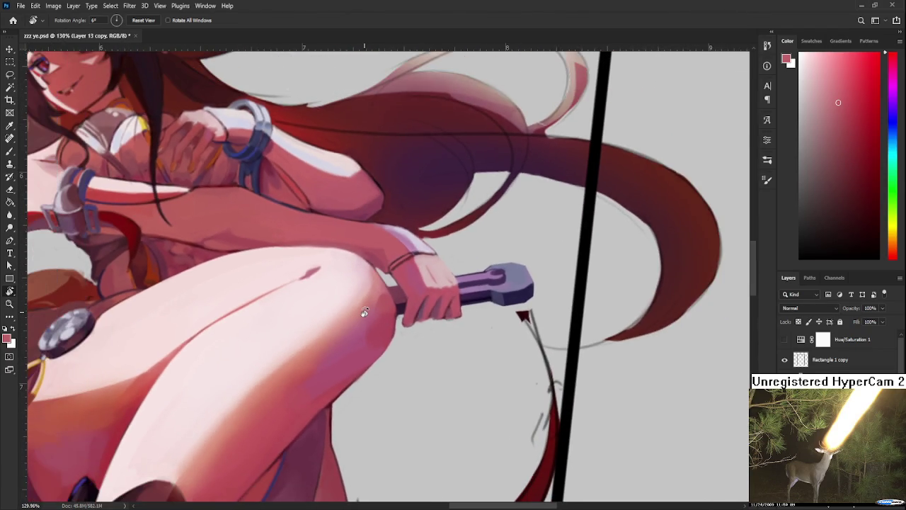
scroll(368, 314, down, 1)
scroll(358, 318, down, 1)
scroll(396, 326, down, 1)
scroll(432, 336, down, 1)
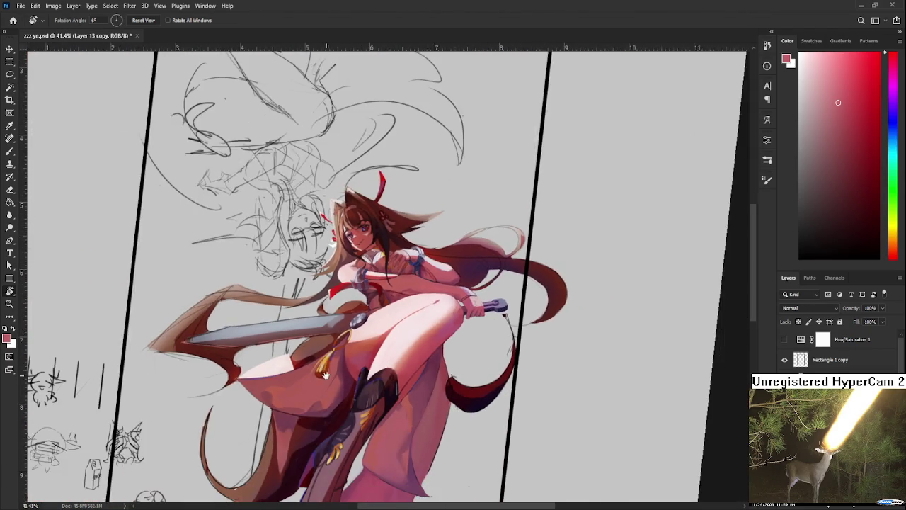
scroll(408, 338, down, 1)
scroll(379, 340, down, 1)
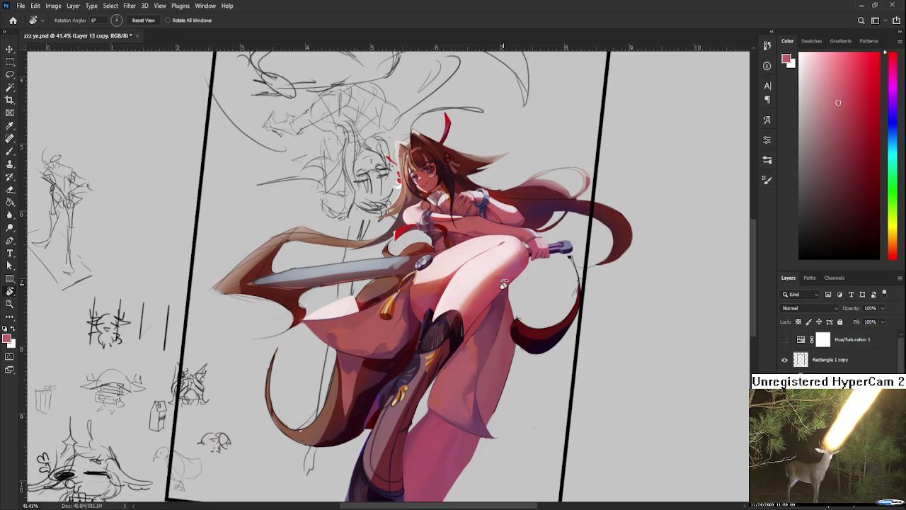
drag(354, 342, 382, 357)
scroll(382, 357, up, 2)
scroll(389, 312, up, 2)
scroll(399, 263, up, 1)
scroll(456, 336, up, 1)
Resample darker reds from the cloak as the brush colour.
key(b)
alt+click(402, 315)
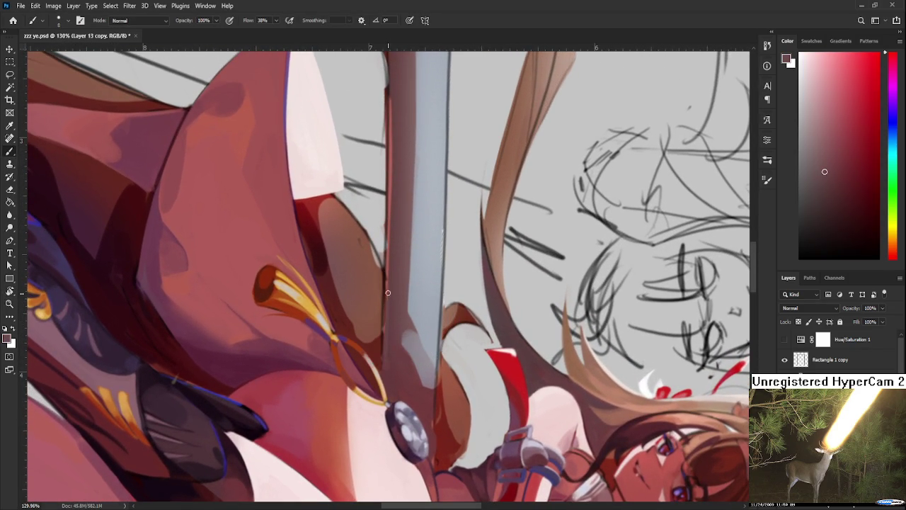
alt+click(388, 308)
scroll(386, 339, up, 1)
scroll(391, 347, up, 3)
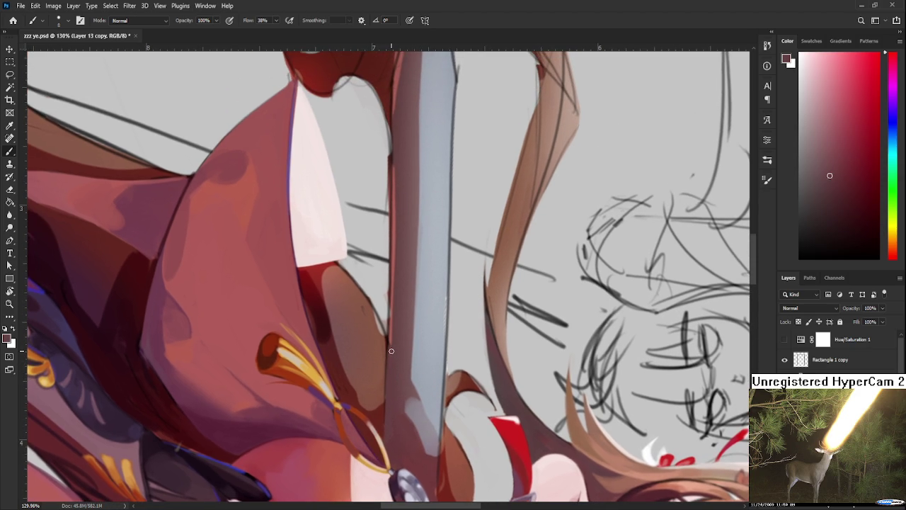
alt+click(389, 347)
alt+click(394, 343)
scroll(394, 347, up, 3)
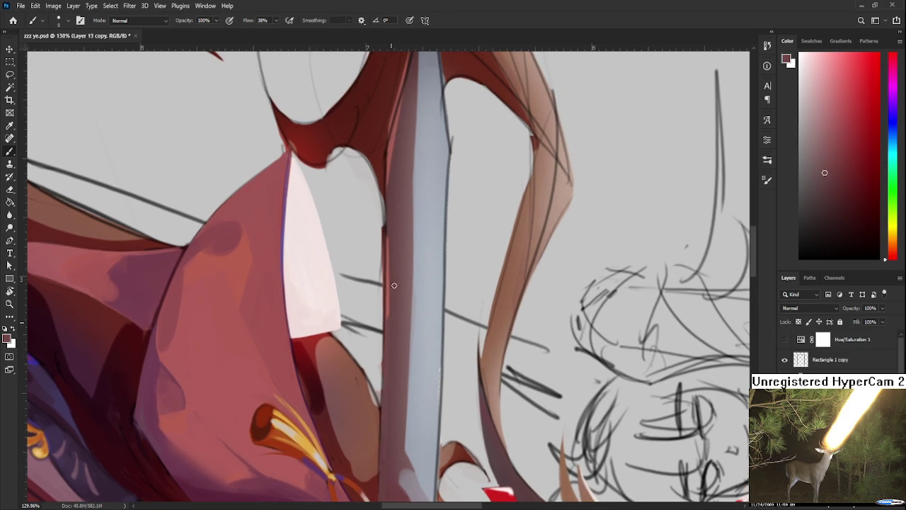
Rotate the canvas so the sword lies diagonally, erase near the hilt, then tilt and zoom out.
key(r)
drag(392, 254, 451, 239)
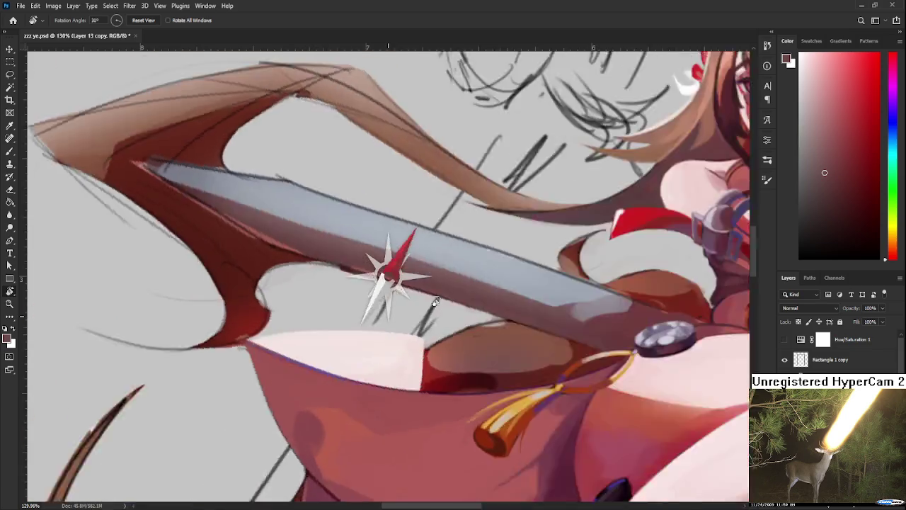
key(e)
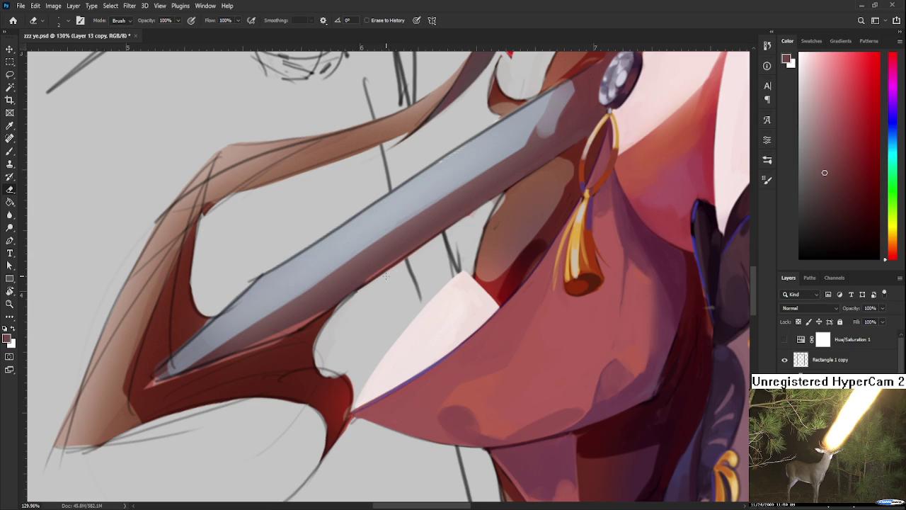
scroll(437, 270, up, 2)
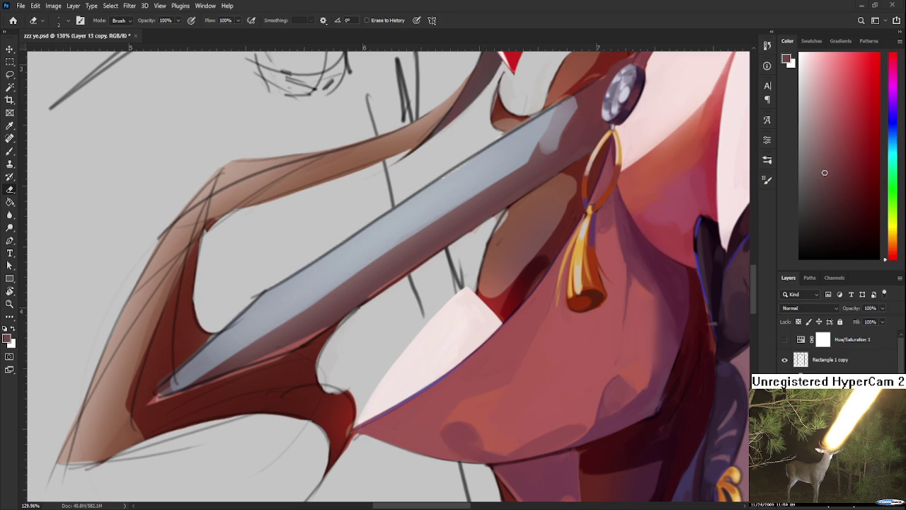
drag(407, 288, 325, 365)
key(b)
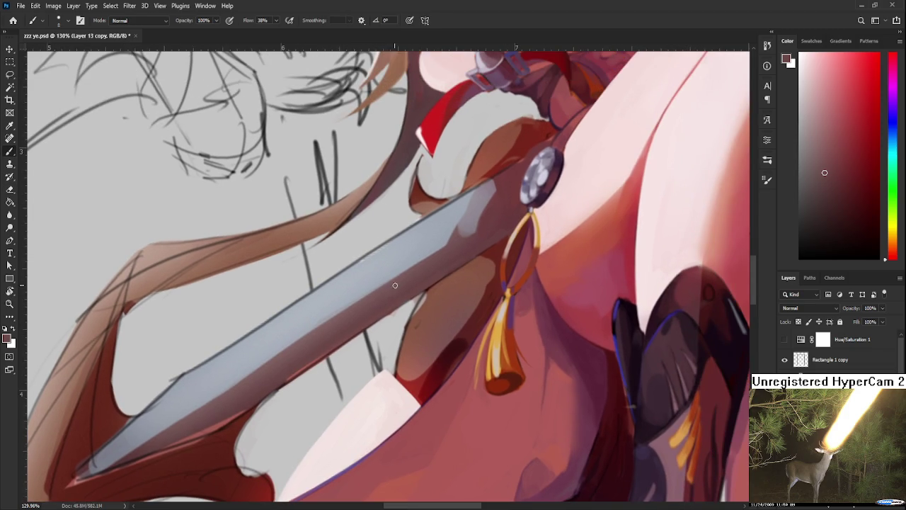
key(r)
mouse_move(388, 300)
mouse_down()
mouse_move(465, 278)
mouse_move(399, 352)
mouse_up()
scroll(388, 276, down, 3)
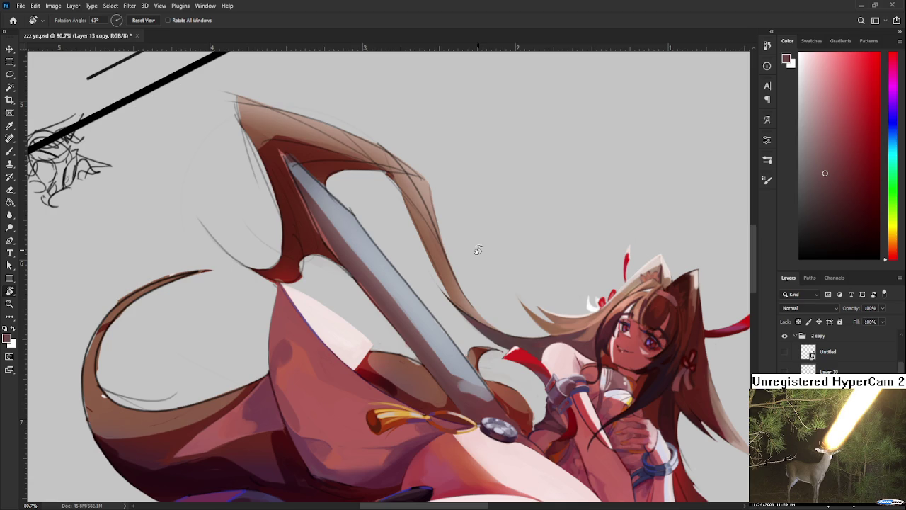
scroll(390, 185, down, 2)
scroll(389, 185, down, 3)
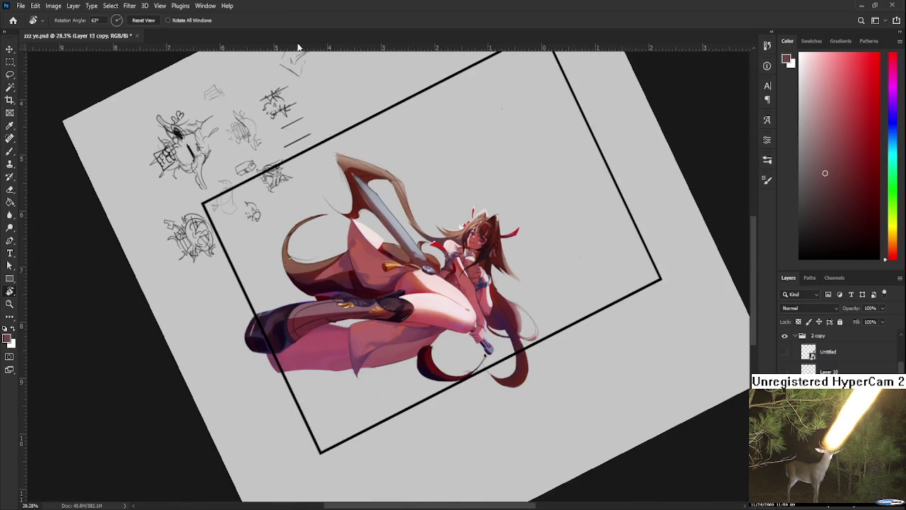
Open Folds(I lame).psd from the Home screen's recent files.
click(13, 20)
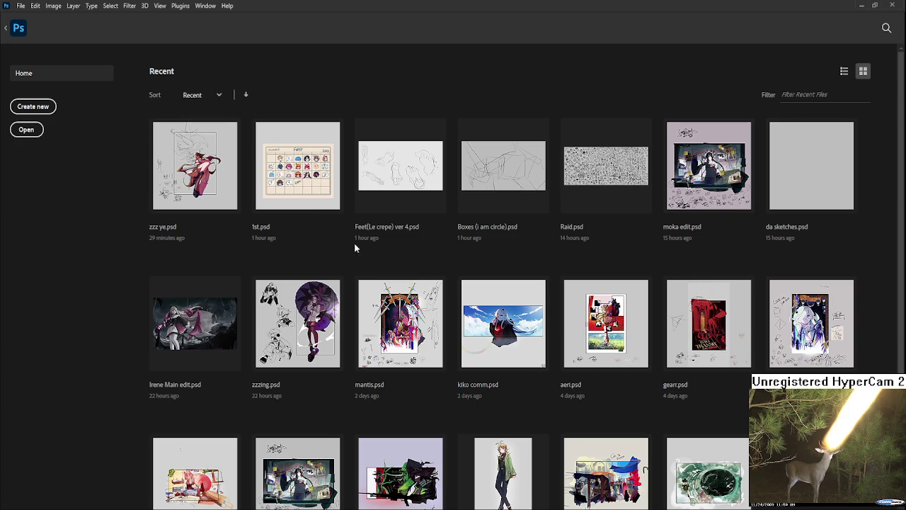
key(Escape)
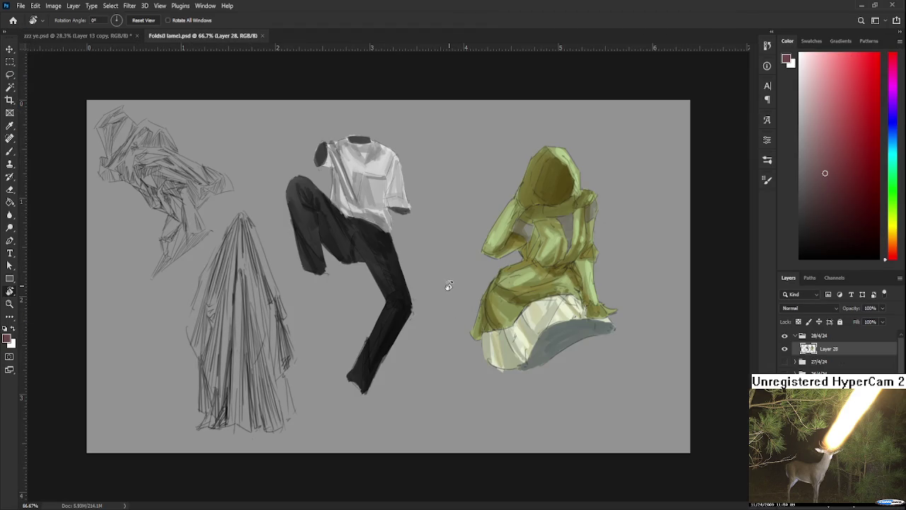
scroll(383, 277, up, 3)
scroll(384, 269, up, 3)
scroll(397, 248, down, 5)
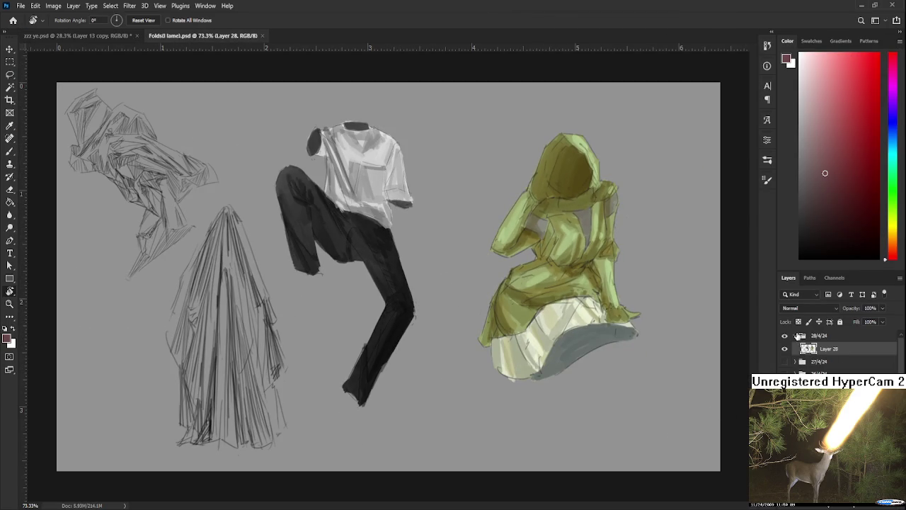
Hide the 28/4/24 layer group and return to the Home screen.
click(795, 334)
scroll(835, 350, down, 2)
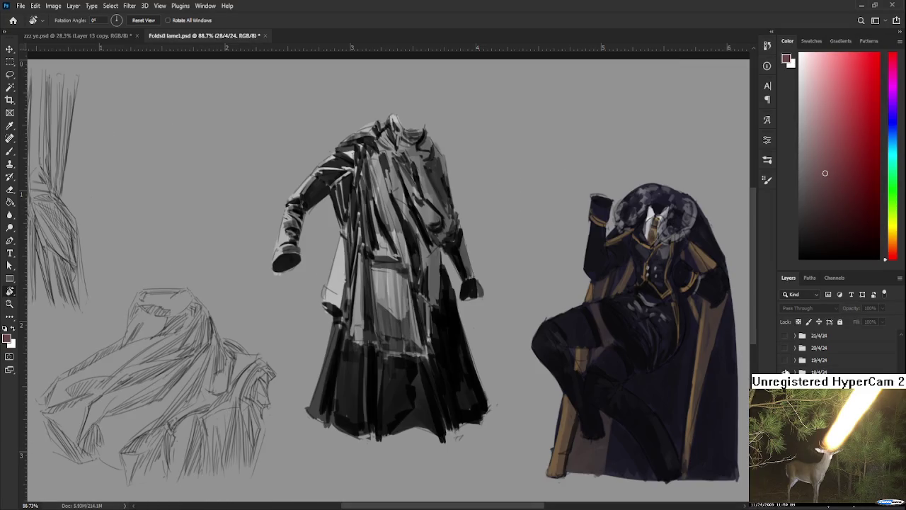
click(13, 21)
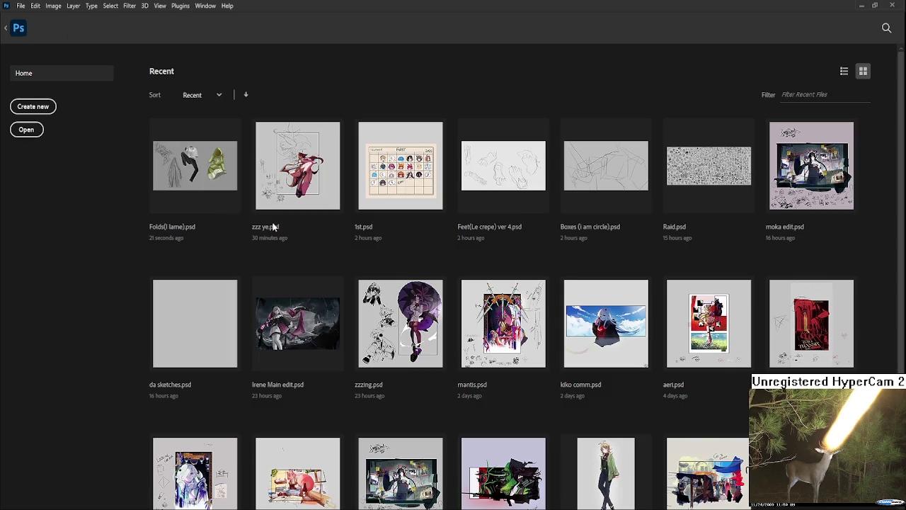
Close Folds(I lame).psd and fit the Folds ver 2 study sheet in the window.
key(Escape)
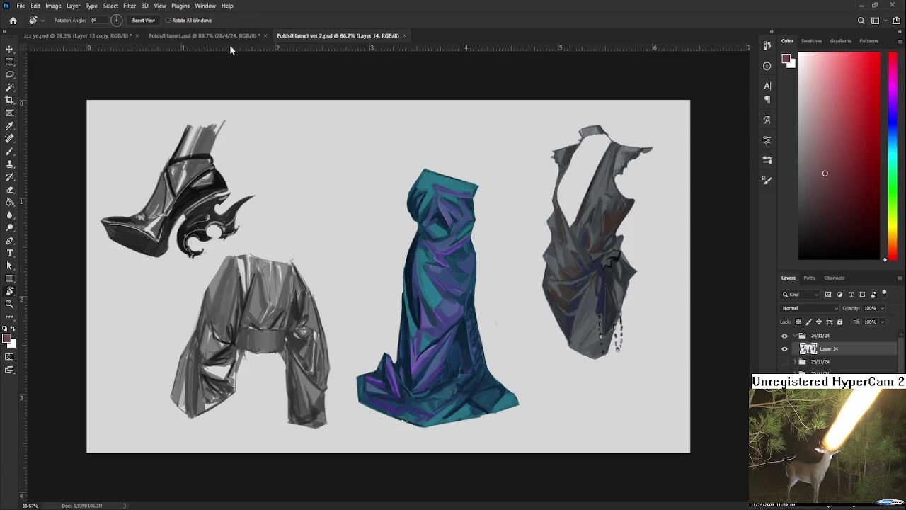
click(261, 36)
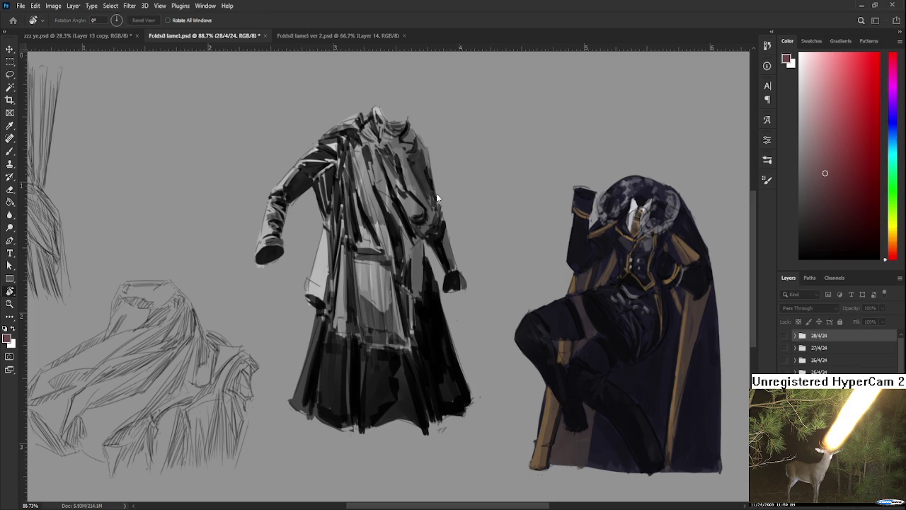
key(ctrl+w)
key(ctrl+0)
scroll(306, 188, up, 1)
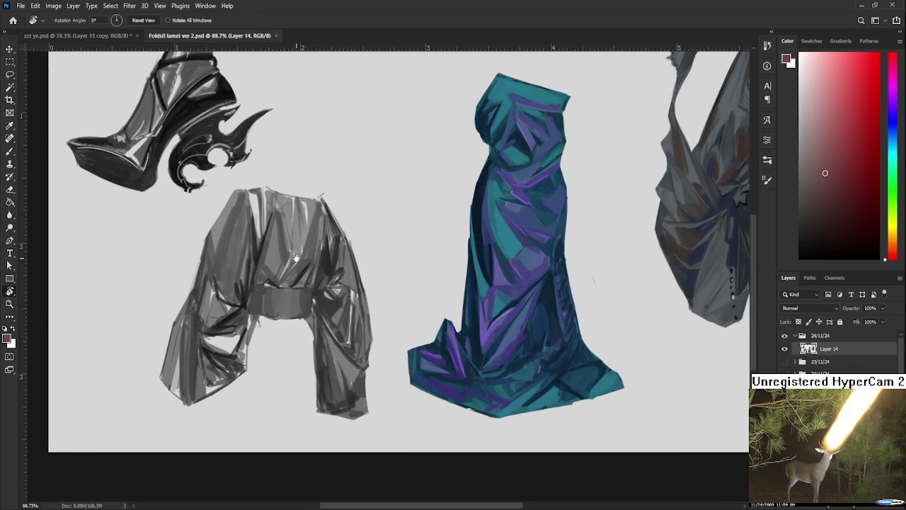
scroll(303, 328, down, 1)
scroll(301, 322, down, 2)
key(ctrl+0)
scroll(324, 294, down, 1)
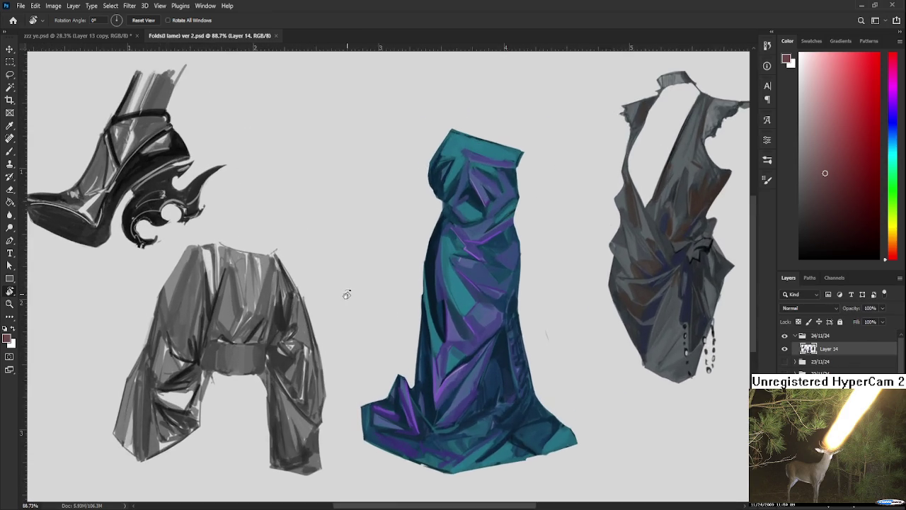
Collapse the 24/11/24 group and step through each dated study group, showing then hiding it.
click(796, 336)
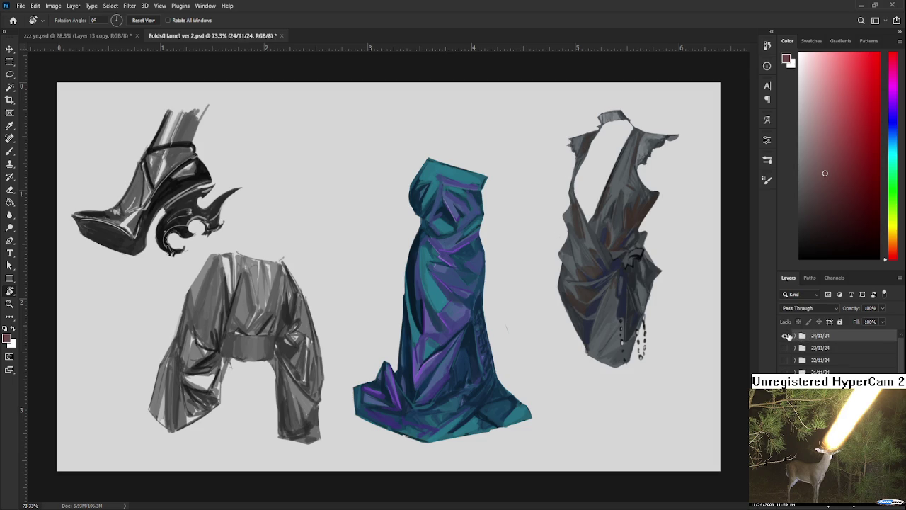
drag(785, 337, 783, 386)
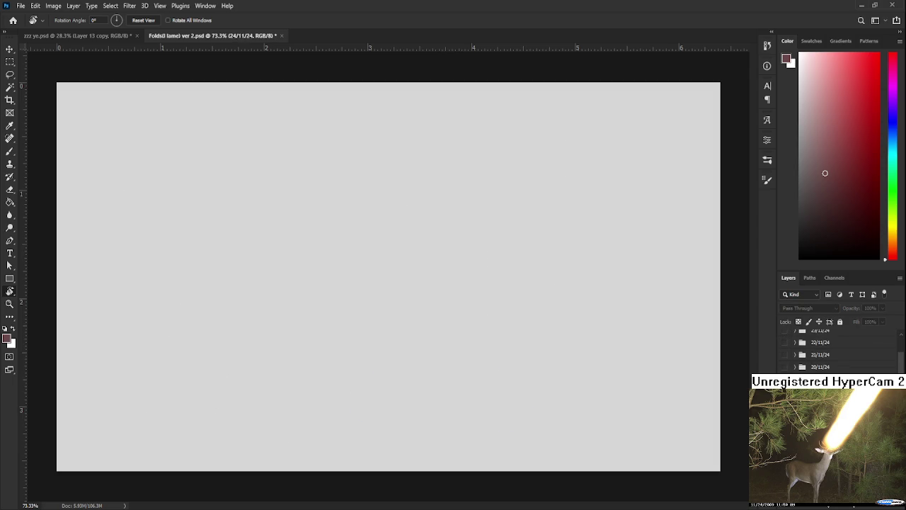
click(785, 391)
click(784, 391)
click(784, 403)
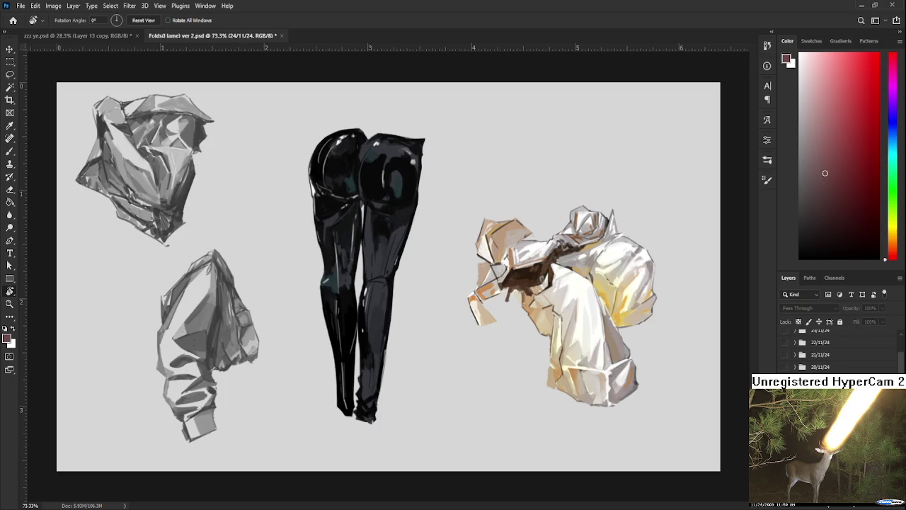
scroll(409, 359, down, 2)
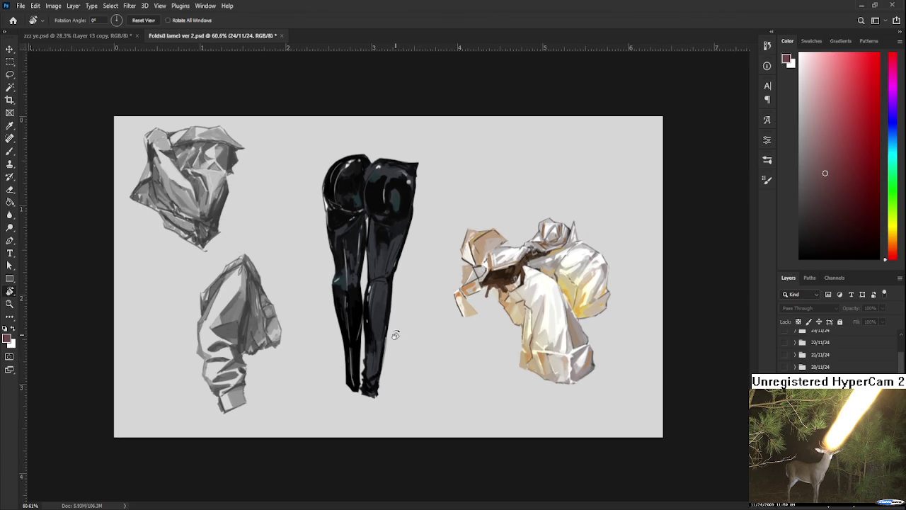
click(785, 391)
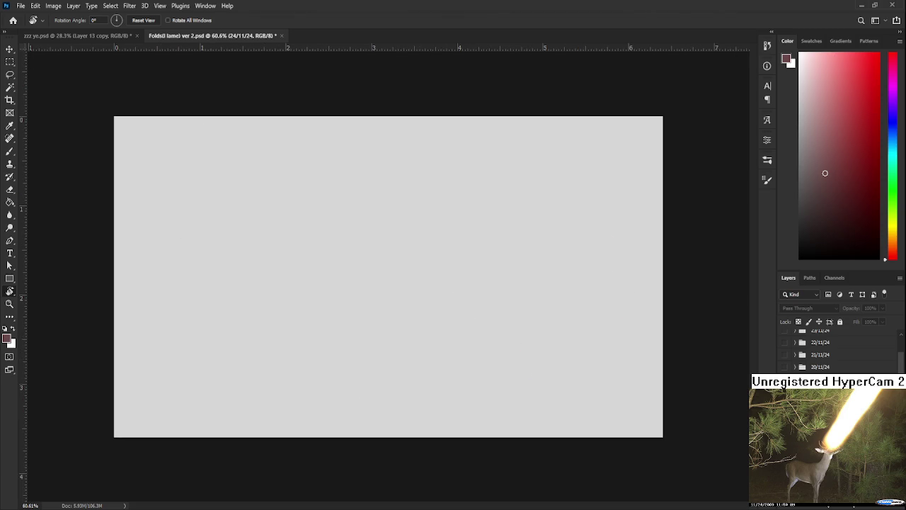
click(785, 403)
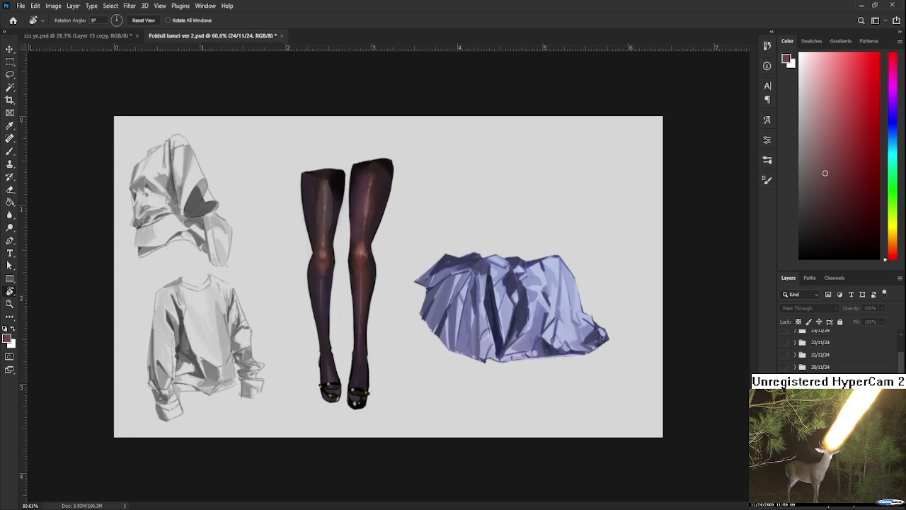
click(784, 403)
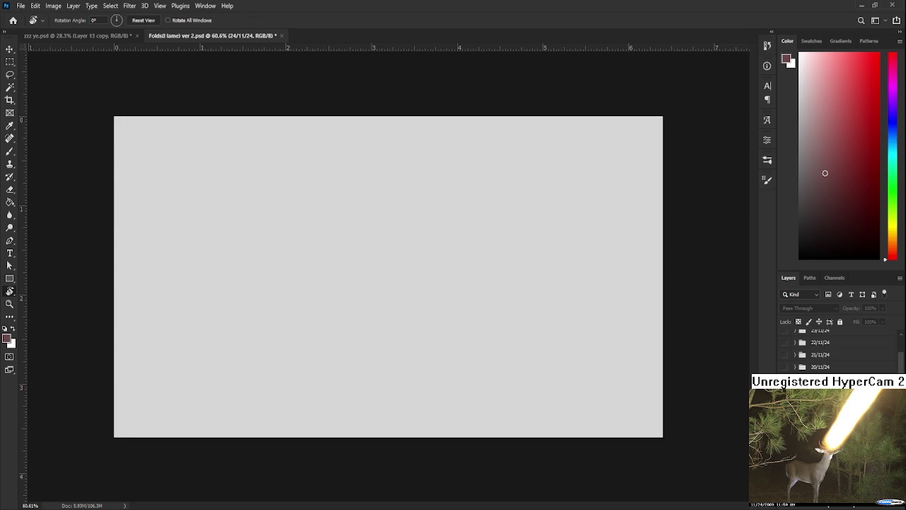
click(785, 415)
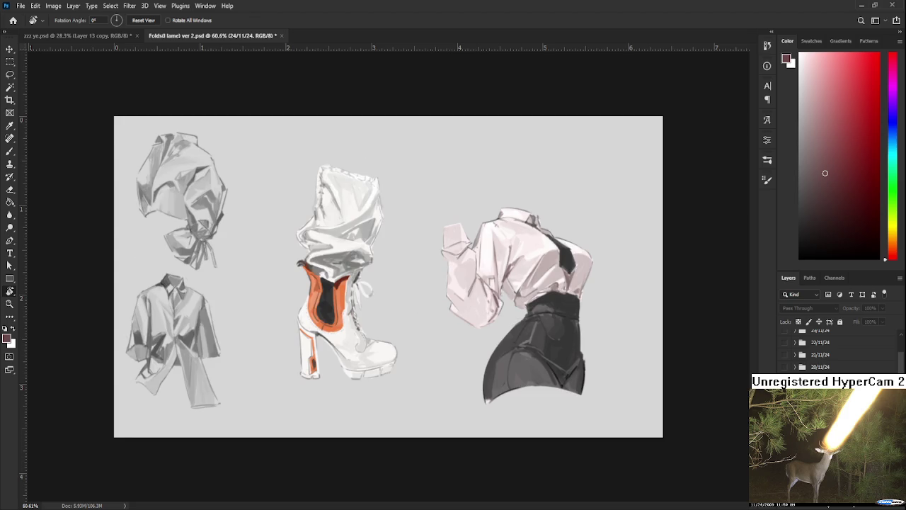
click(785, 415)
click(784, 427)
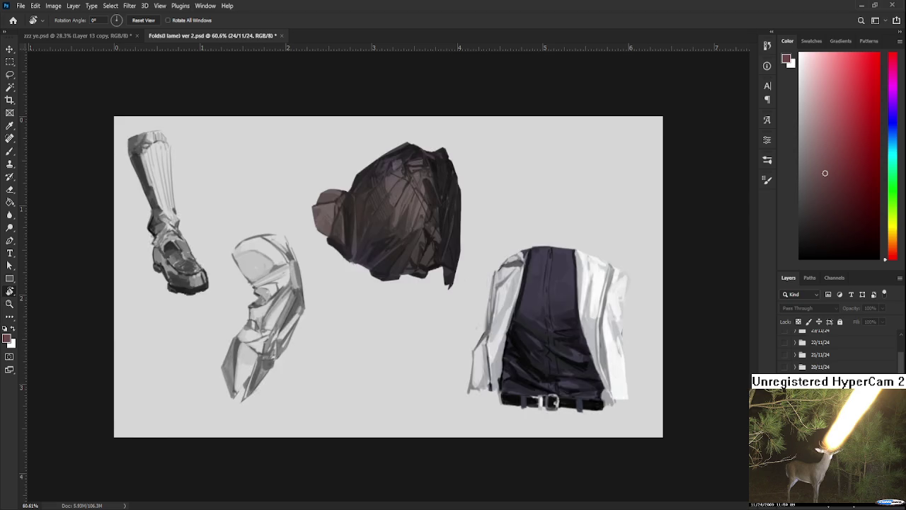
click(785, 427)
click(785, 439)
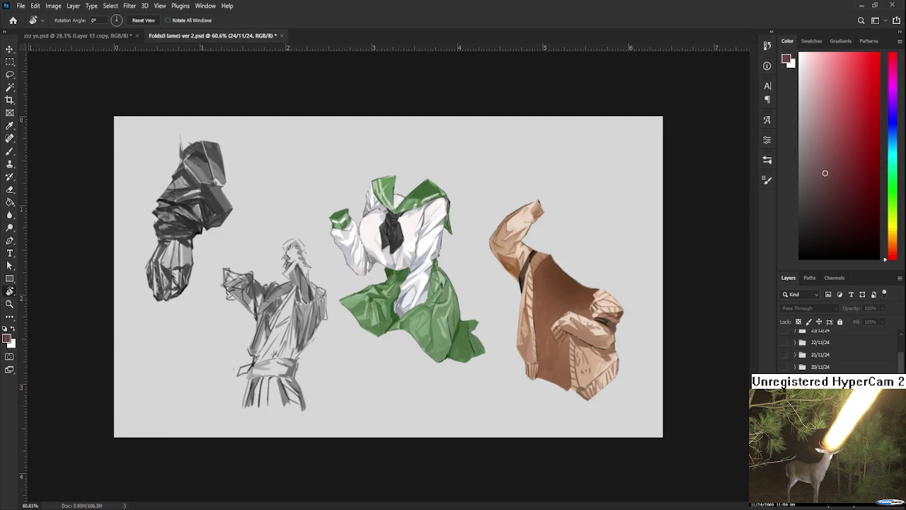
click(784, 439)
click(785, 451)
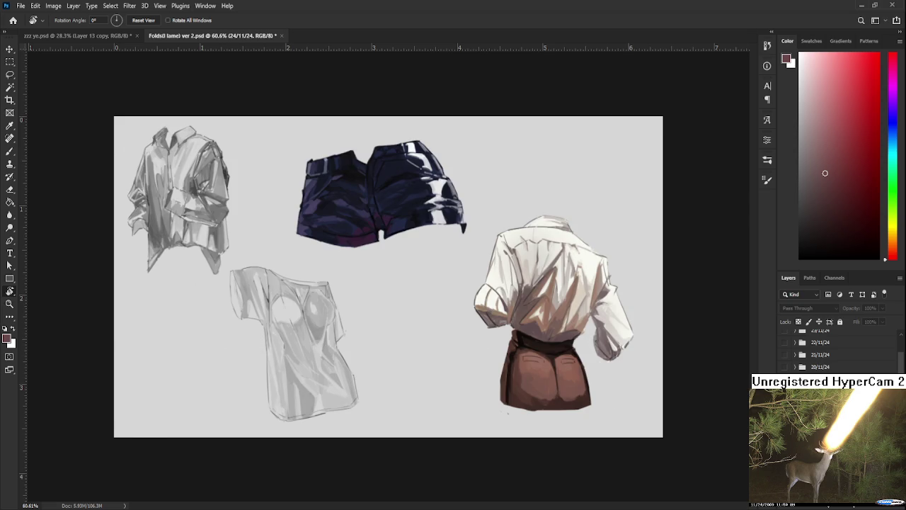
click(784, 451)
click(785, 464)
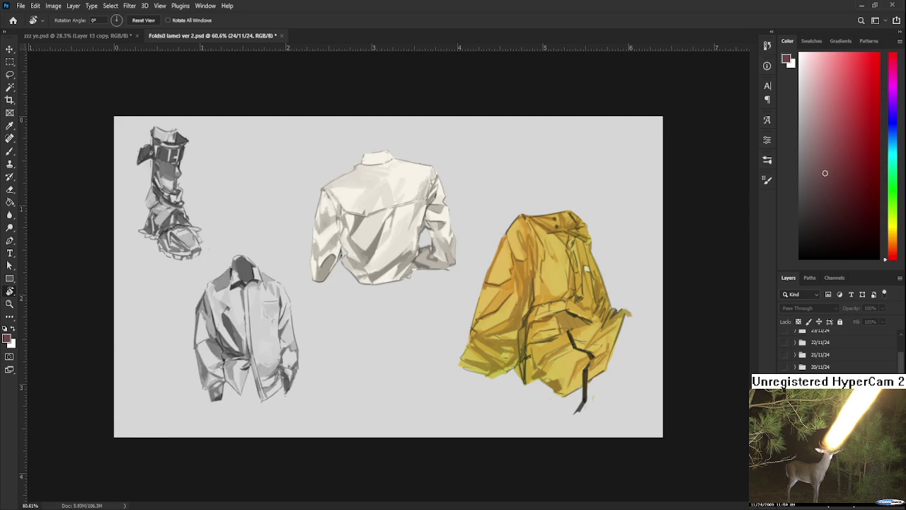
click(785, 463)
Preview the 20/11/24 to 24/11/24 studies in turn, leave all hidden, and close the folds document.
click(784, 354)
click(784, 354)
click(784, 367)
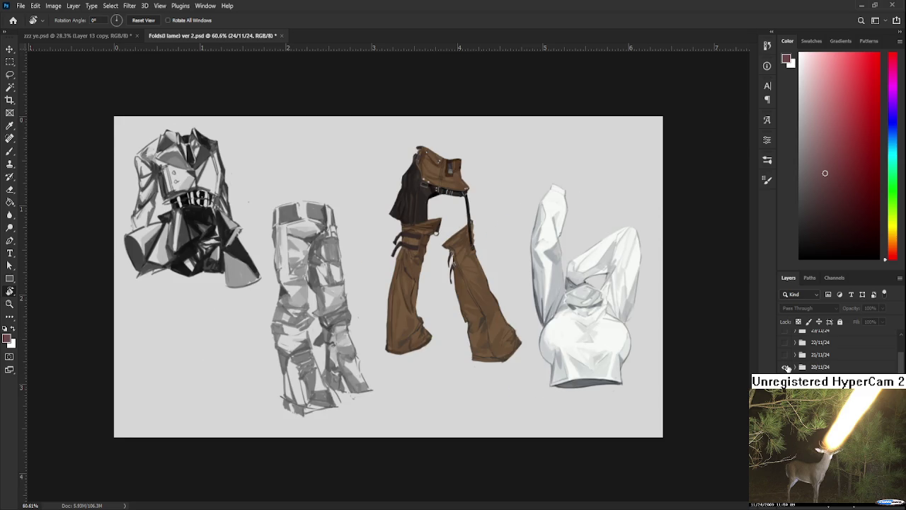
click(784, 367)
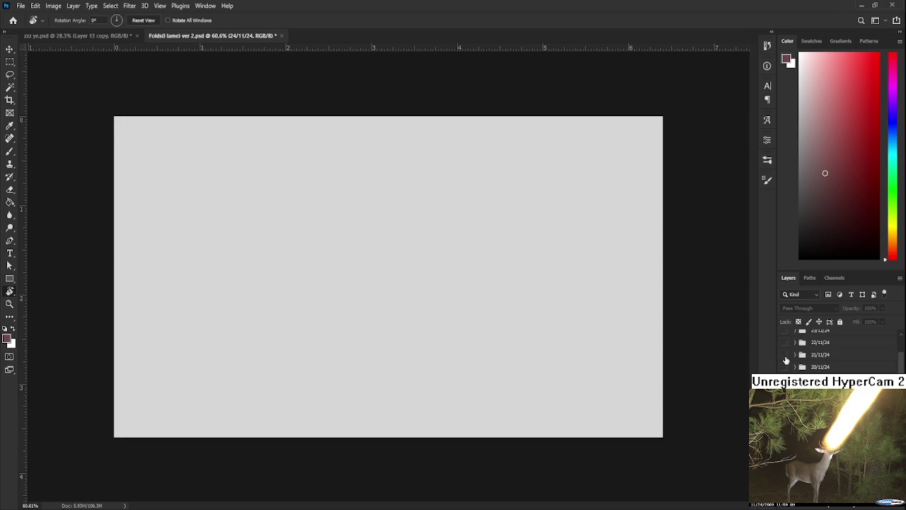
click(784, 354)
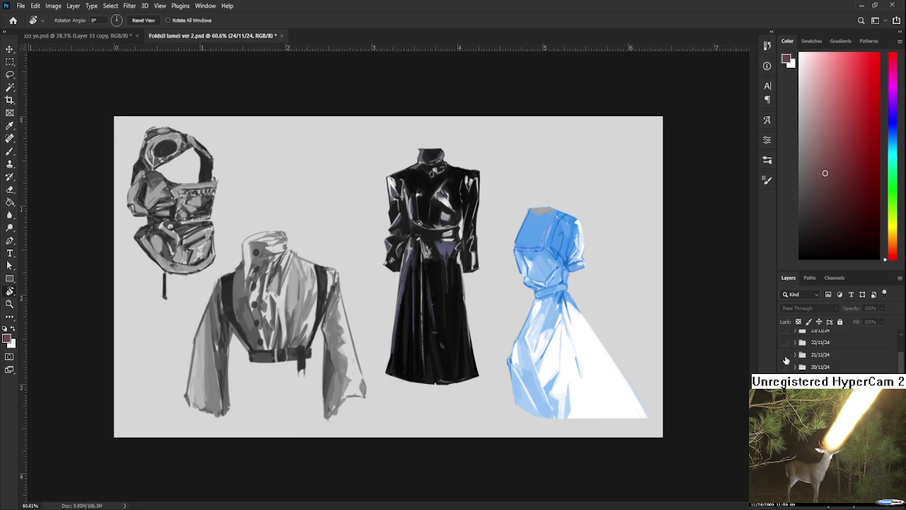
click(785, 354)
click(784, 342)
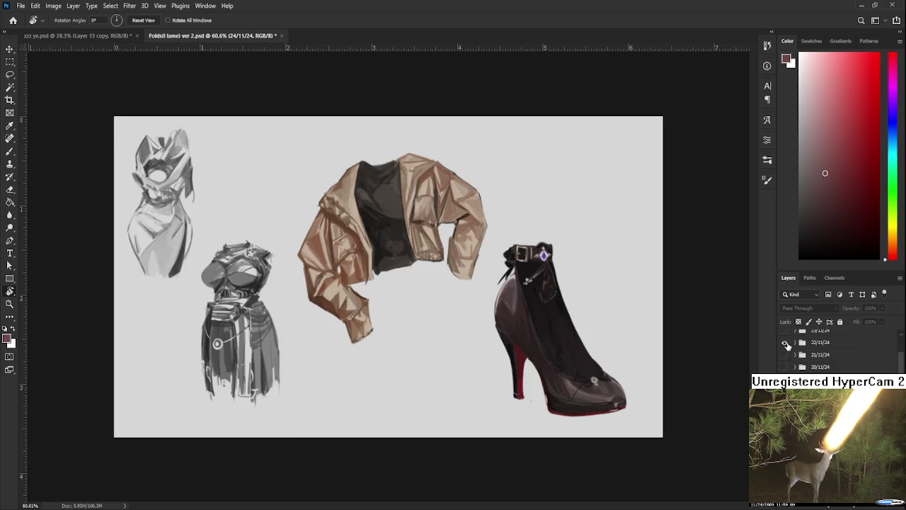
click(785, 343)
click(785, 343)
click(788, 346)
scroll(788, 348, up, 1)
click(786, 344)
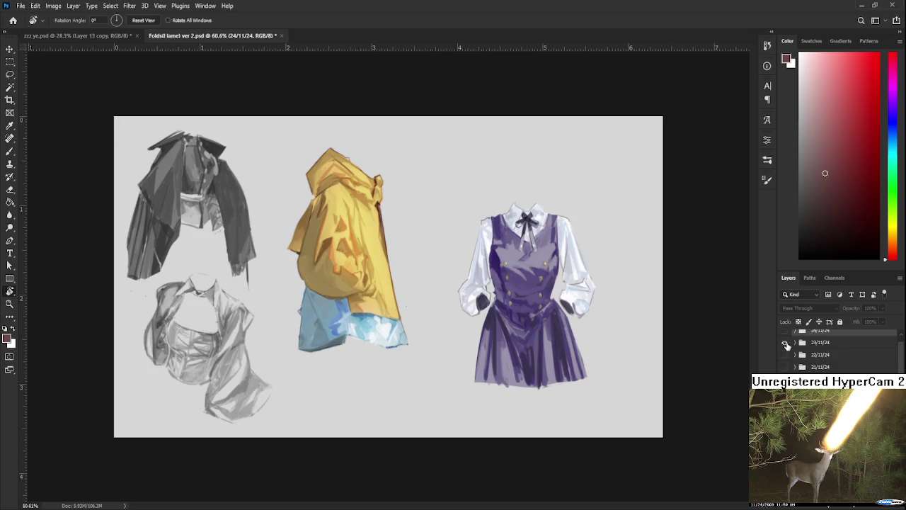
click(786, 343)
click(786, 344)
click(786, 343)
scroll(785, 346, up, 1)
click(784, 336)
click(784, 336)
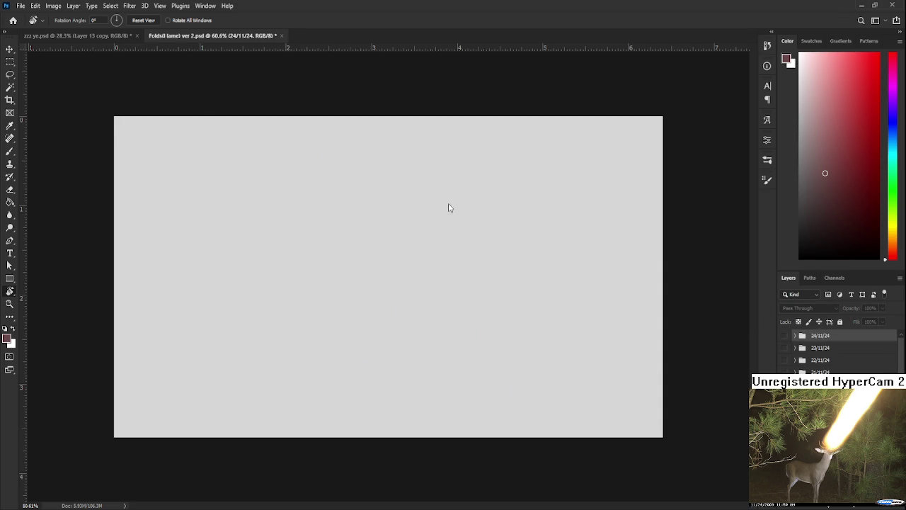
key(ctrl+w)
Zoom and rotate the sword-girl painting's view so the sword blade stands upright.
scroll(416, 251, up, 2)
scroll(359, 325, up, 2)
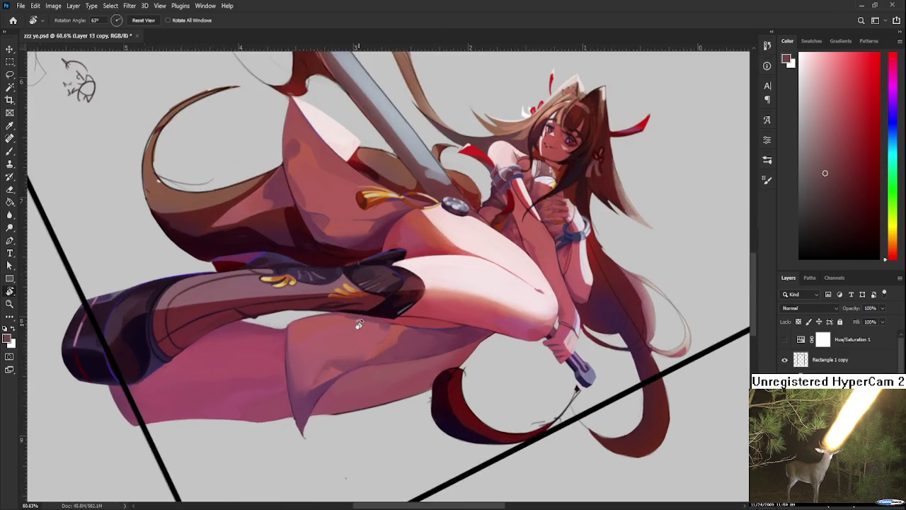
scroll(359, 325, up, 2)
mouse_move(356, 362)
mouse_down()
mouse_move(572, 274)
mouse_move(510, 233)
mouse_up()
scroll(495, 223, up, 2)
scroll(489, 215, up, 2)
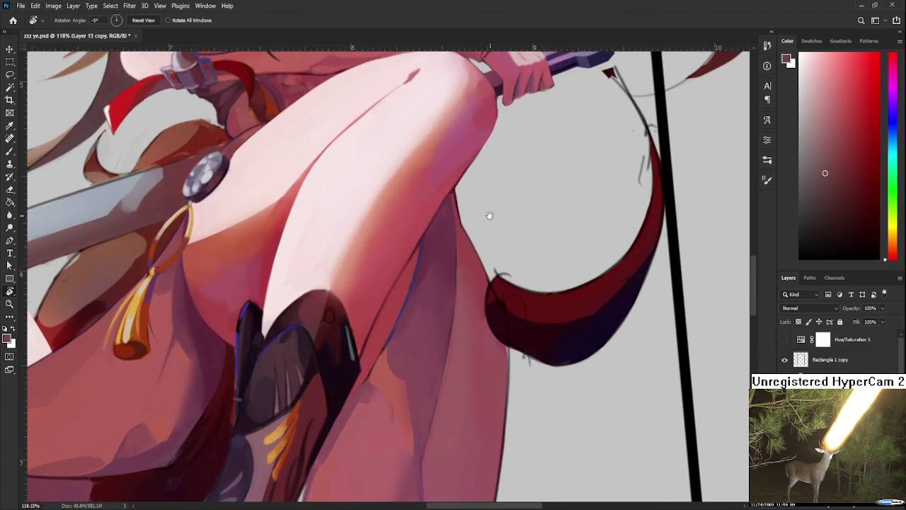
scroll(488, 215, down, 3)
scroll(465, 323, up, 2)
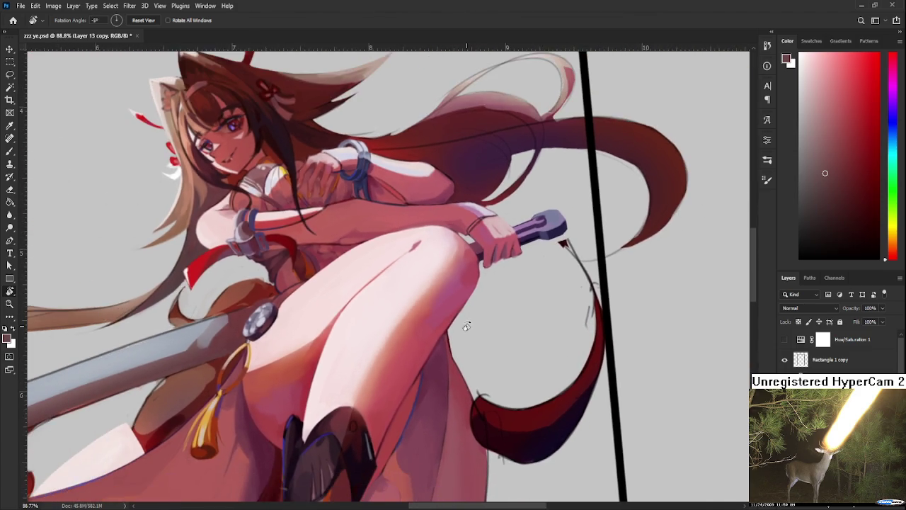
scroll(466, 327, down, 2)
scroll(467, 327, down, 1)
scroll(524, 196, up, 3)
scroll(525, 196, down, 2)
scroll(559, 286, up, 2)
scroll(560, 287, down, 2)
scroll(558, 283, down, 1)
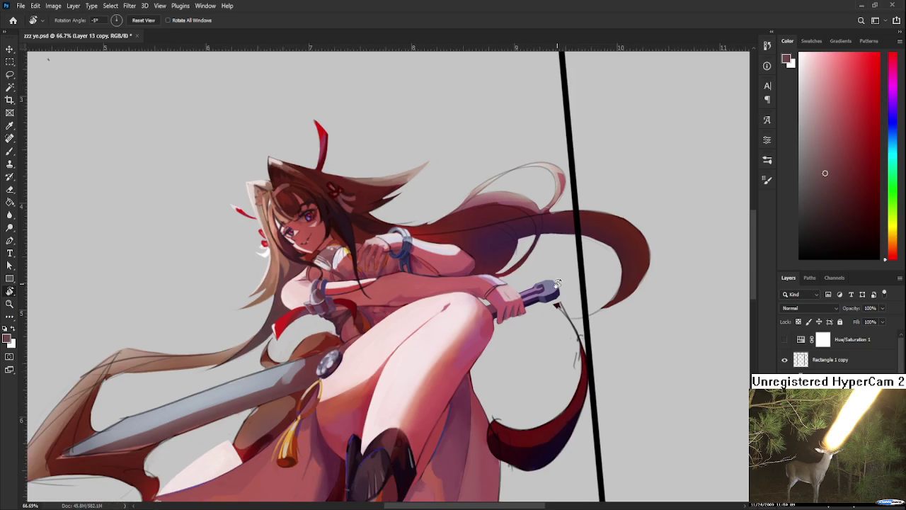
scroll(558, 283, up, 2)
drag(558, 283, 354, 170)
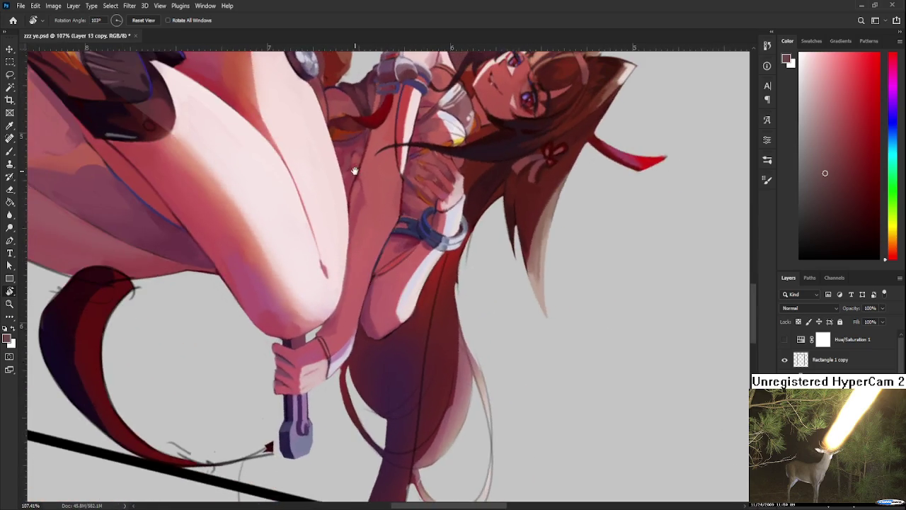
scroll(355, 171, up, 2)
scroll(361, 312, up, 1)
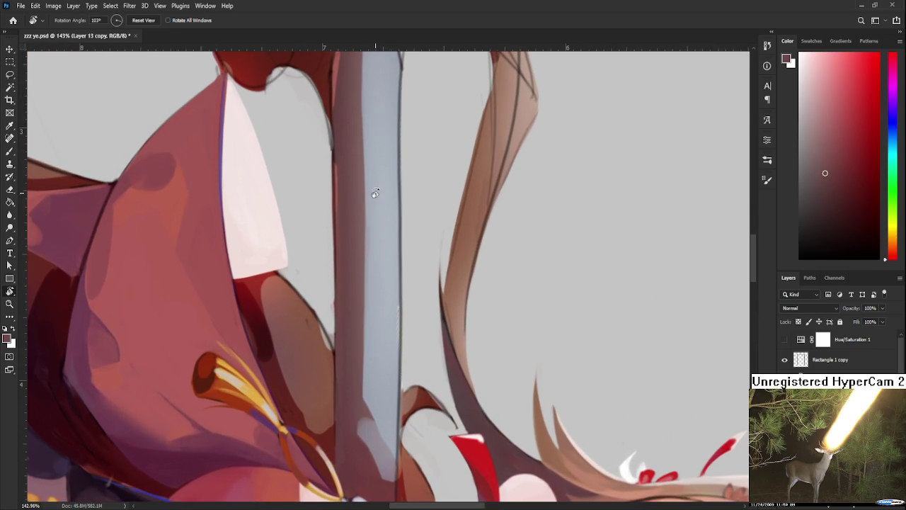
drag(375, 194, 415, 346)
Sample a colour from the sword blade with the Brush, then switch to the Eraser.
key(b)
alt+click(376, 257)
alt+click(365, 275)
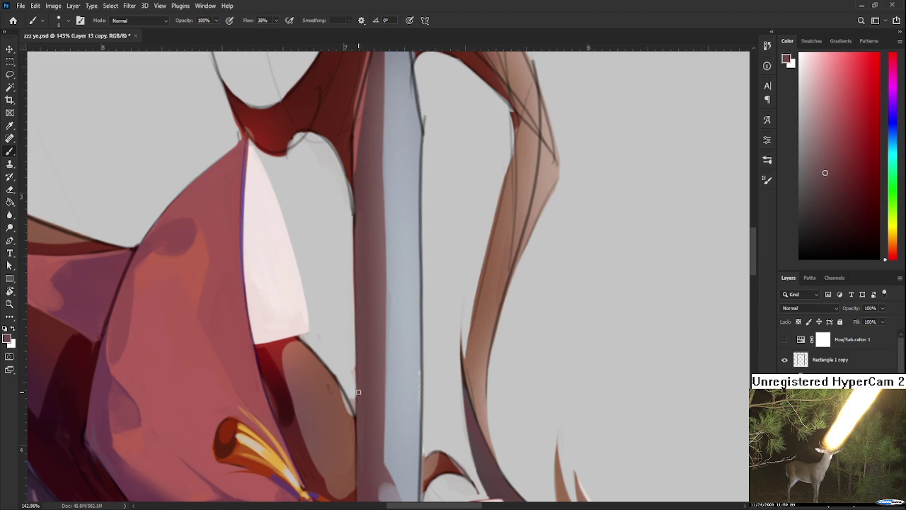
key(e)
Rotate the view to about 69° and turn on the Hue/Saturation 1 greyscale check.
key(r)
drag(360, 368, 435, 340)
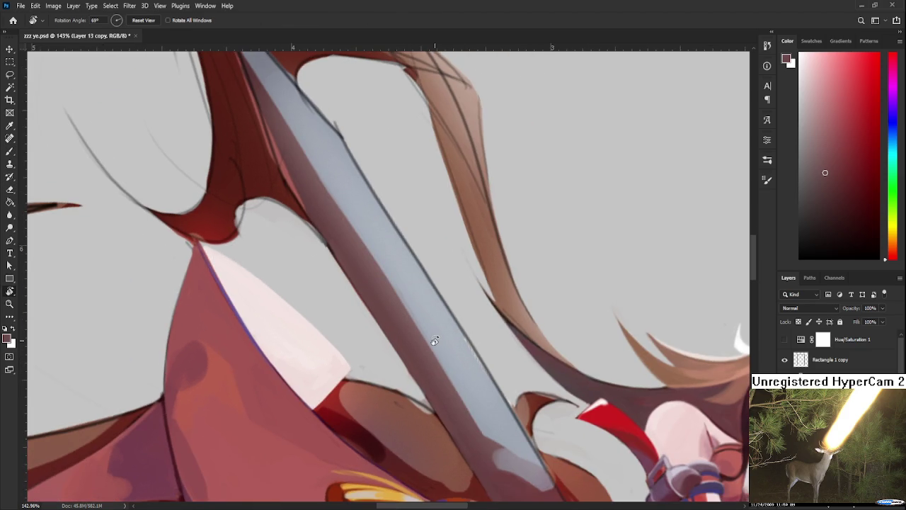
scroll(435, 340, down, 5)
scroll(435, 341, down, 3)
scroll(435, 341, down, 2)
click(800, 343)
click(785, 339)
mouse_move(598, 419)
mouse_down()
mouse_move(582, 433)
mouse_move(421, 353)
mouse_move(570, 362)
mouse_up()
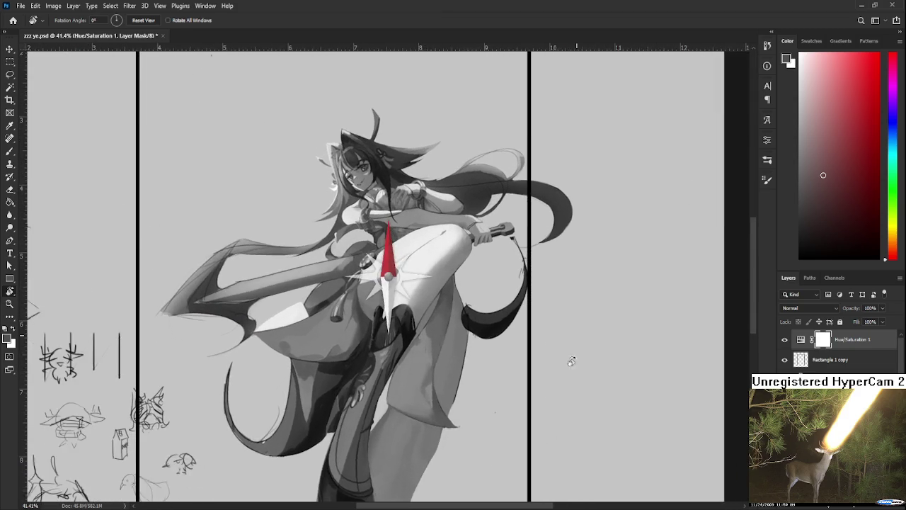
Fit the document on screen, hide Hue/Saturation 1, and rotate the view to about 110° on the blade.
scroll(570, 362, down, 3)
scroll(569, 362, down, 2)
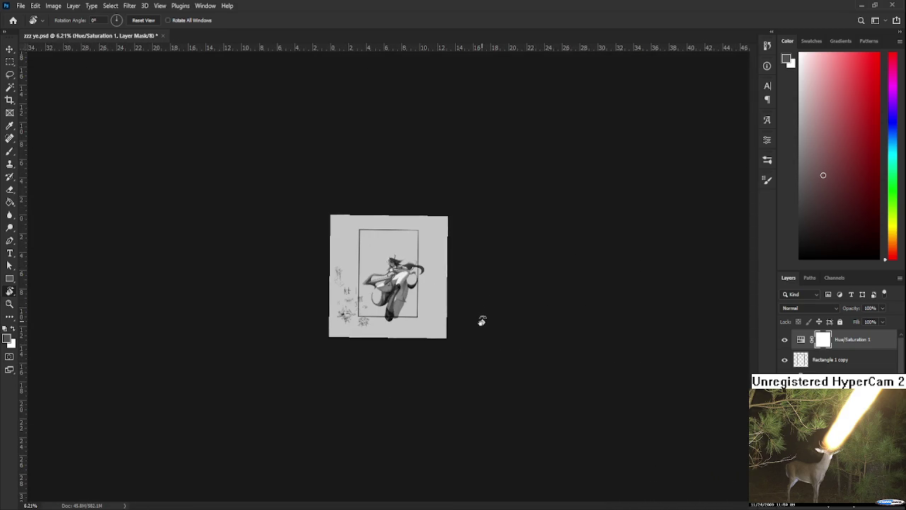
key(ctrl+0)
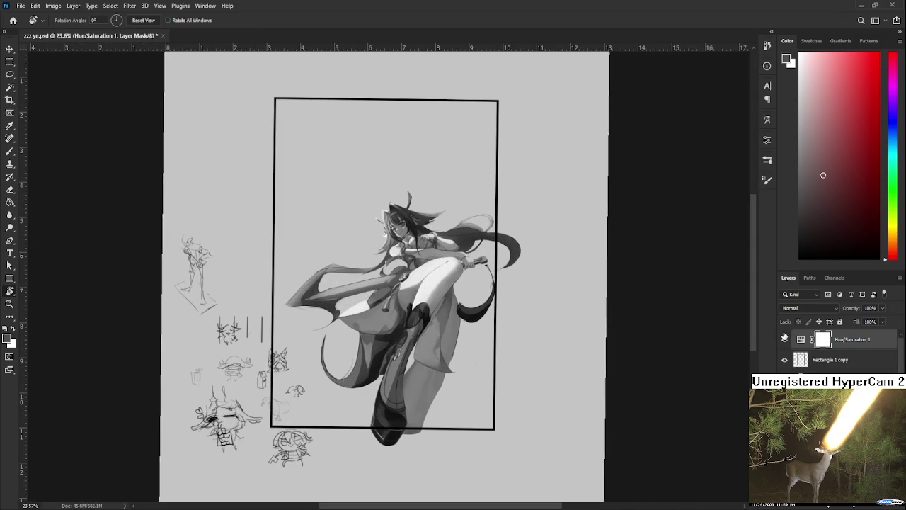
click(785, 340)
scroll(451, 262, up, 2)
scroll(451, 262, up, 3)
scroll(451, 262, up, 3)
mouse_move(451, 262)
mouse_down()
mouse_move(294, 442)
mouse_move(353, 373)
mouse_up()
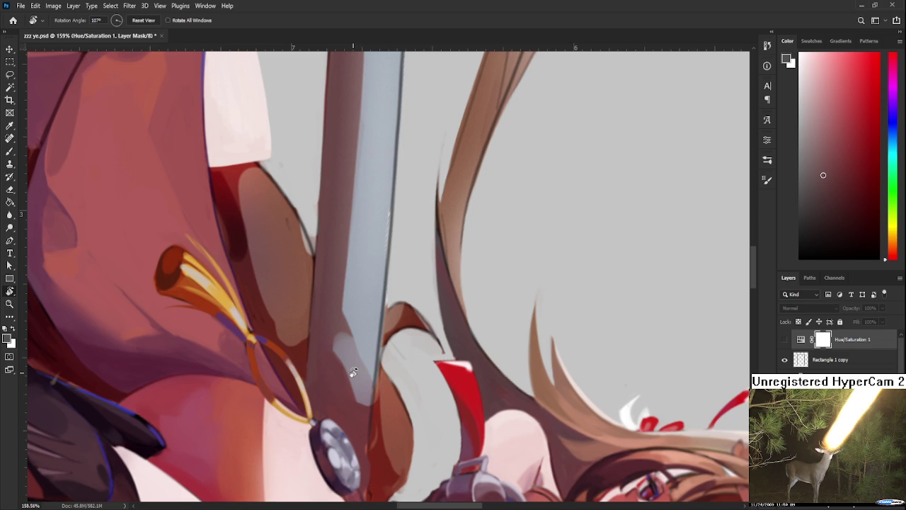
scroll(353, 373, down, 3)
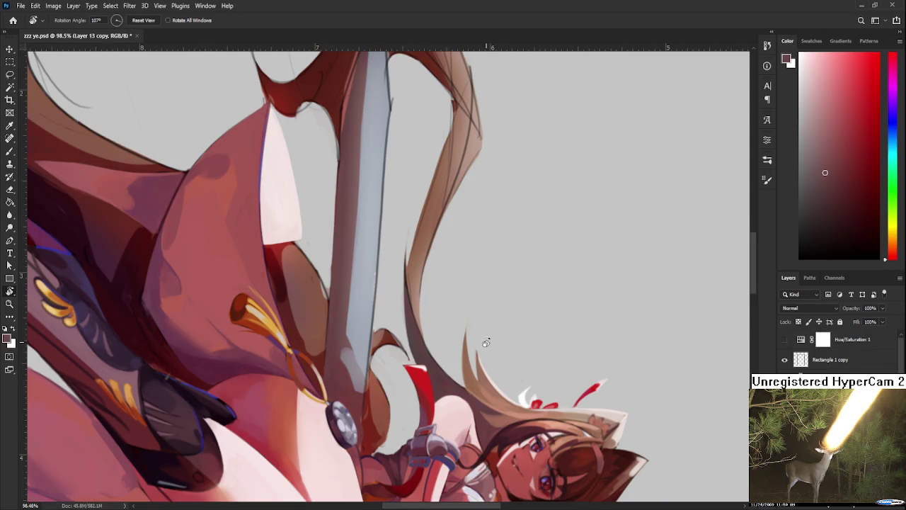
With the Brush, sample blue-grey and dark red tones along the lower sword blade.
key(b)
alt+click(344, 341)
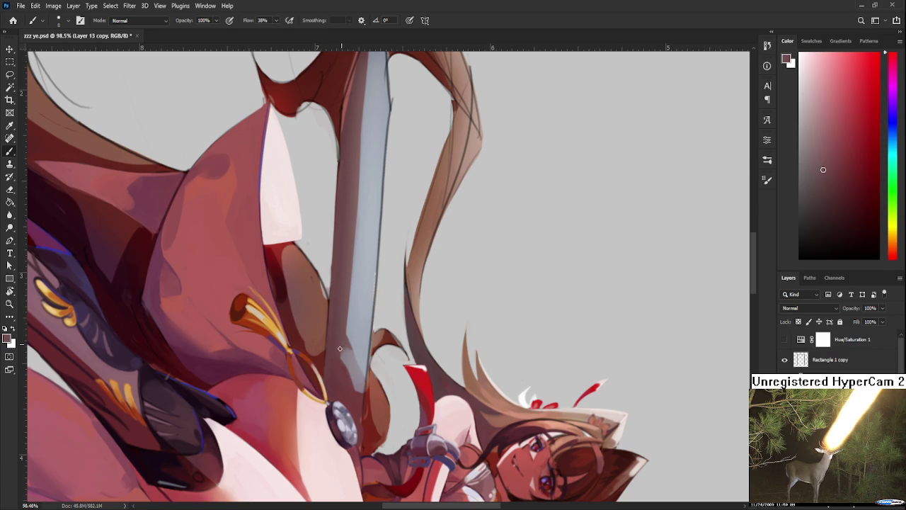
alt+click(340, 352)
alt+click(341, 350)
alt+click(346, 348)
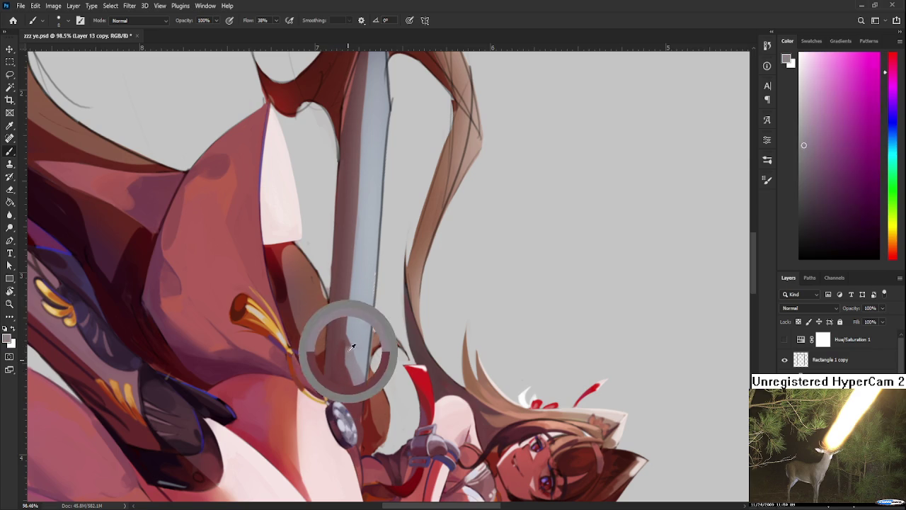
alt+click(347, 344)
alt+click(347, 344)
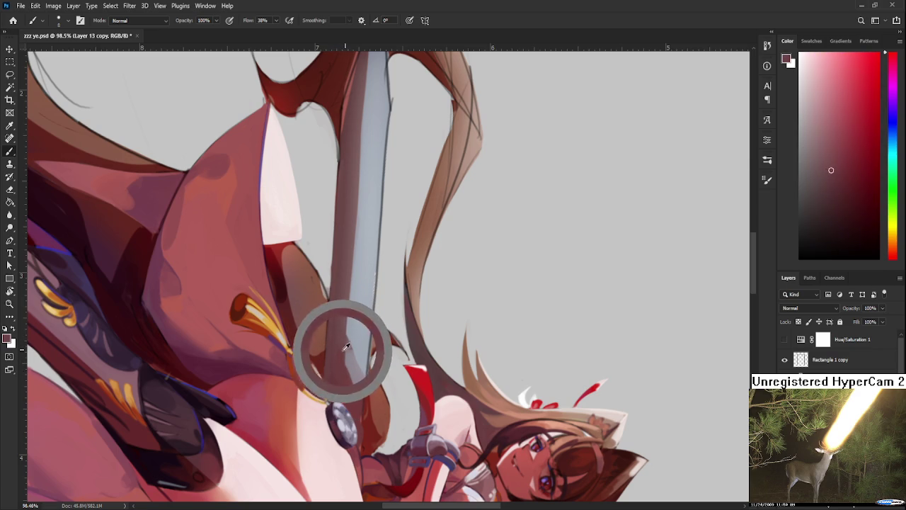
alt+click(351, 354)
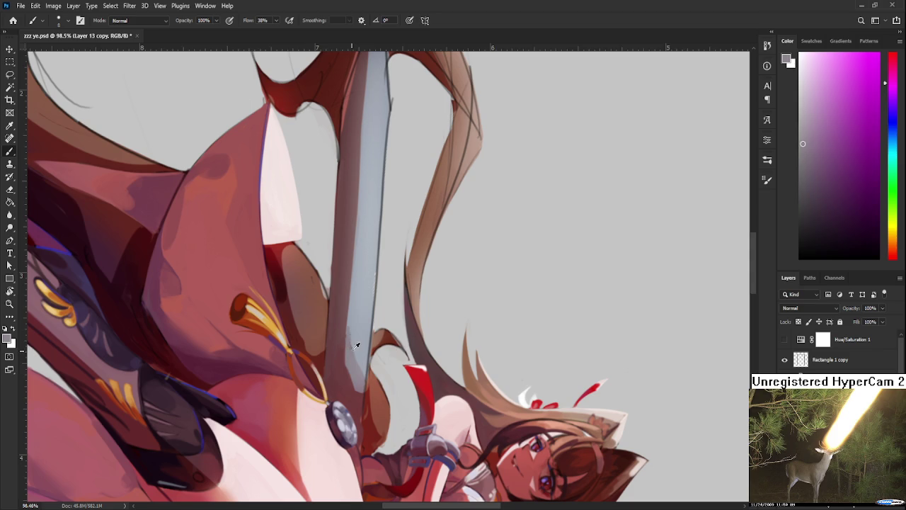
alt+click(357, 346)
alt+click(345, 326)
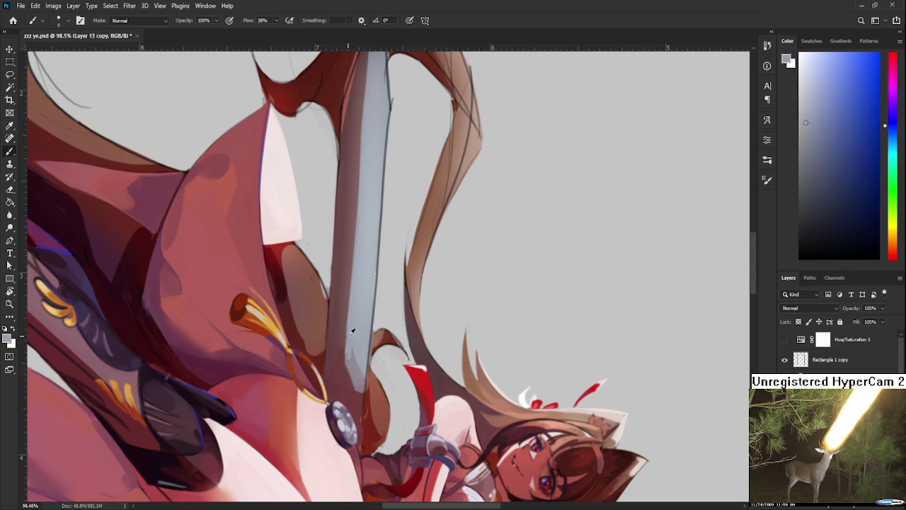
alt+click(346, 329)
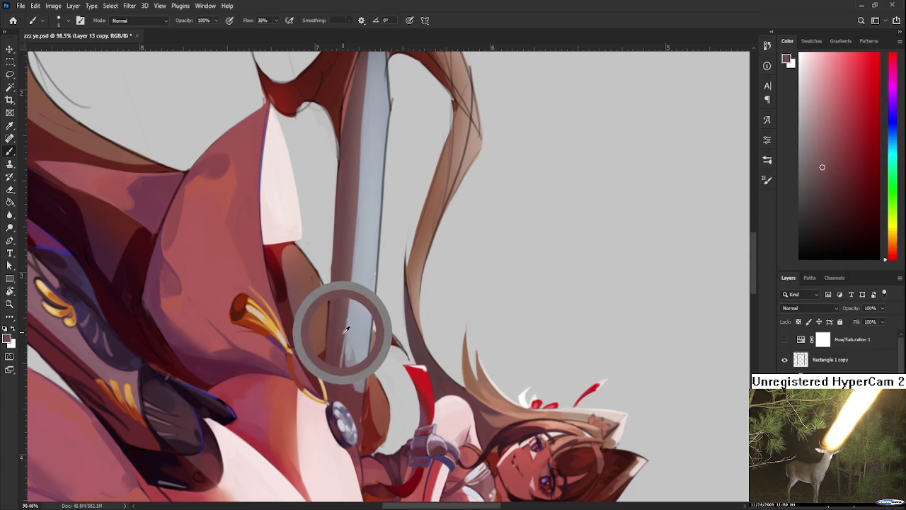
drag(345, 330, 335, 350)
Sample more dark reds and greys, then paint darker shading onto the lower blade.
alt+click(348, 341)
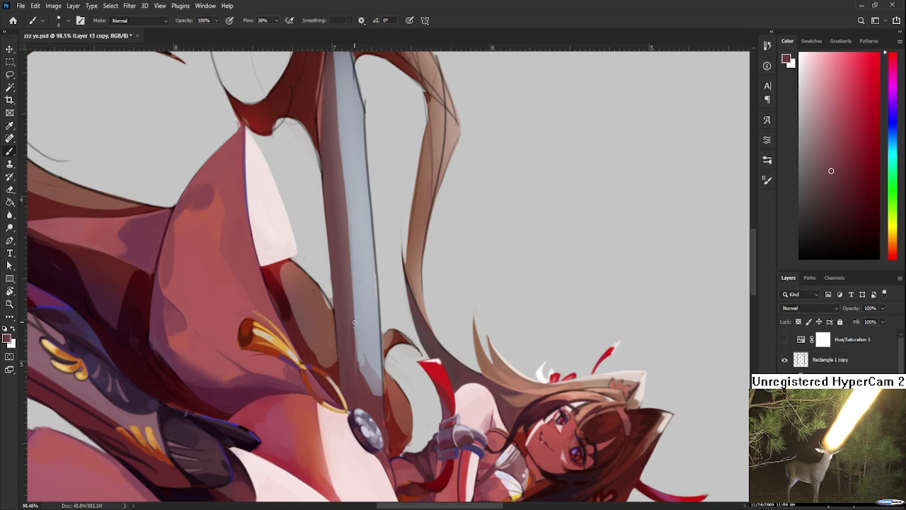
alt+click(353, 320)
alt+click(349, 309)
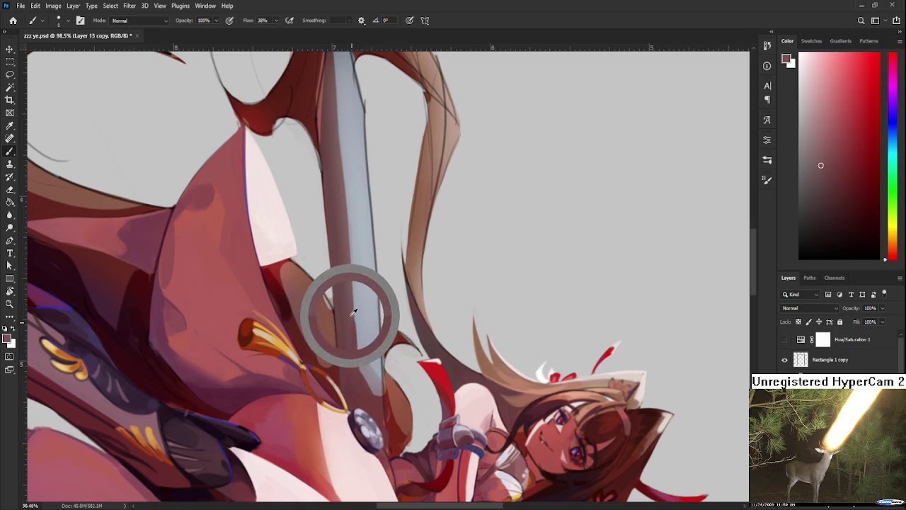
alt+click(356, 311)
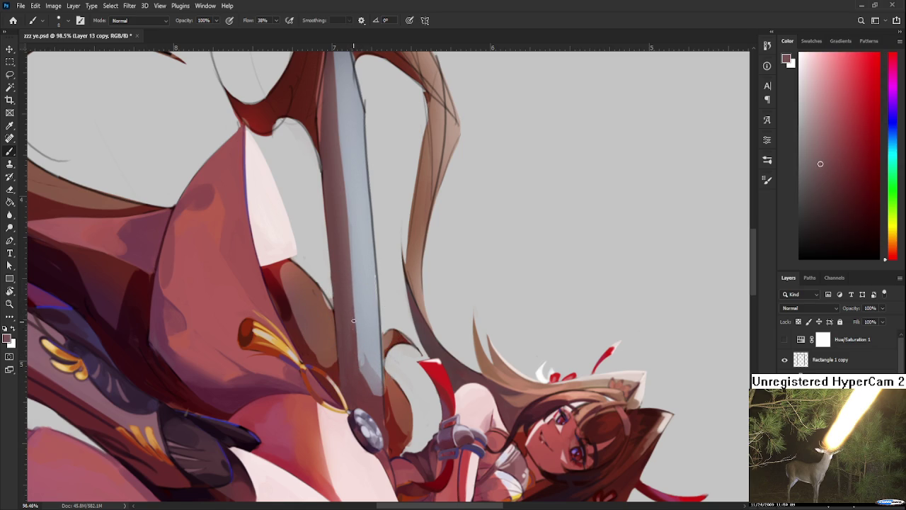
alt+click(361, 331)
alt+click(357, 350)
alt+click(365, 362)
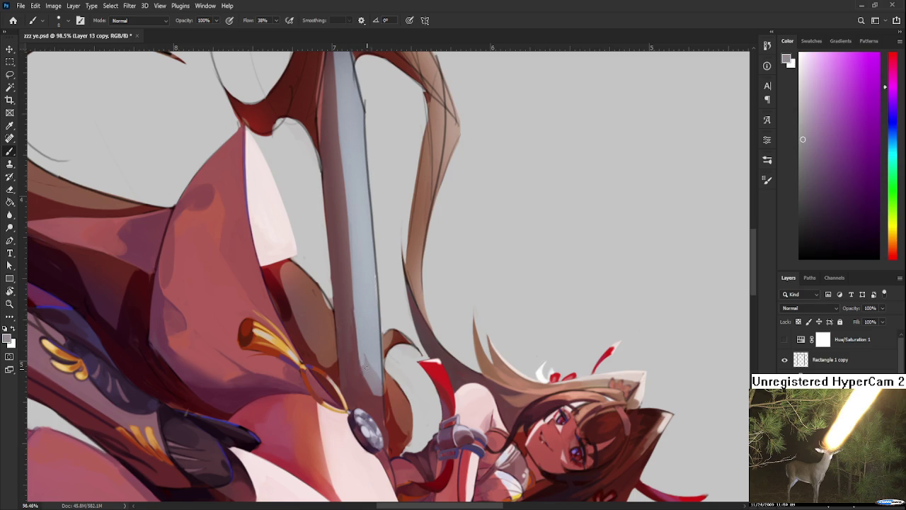
alt+click(374, 381)
alt+click(364, 361)
alt+click(363, 363)
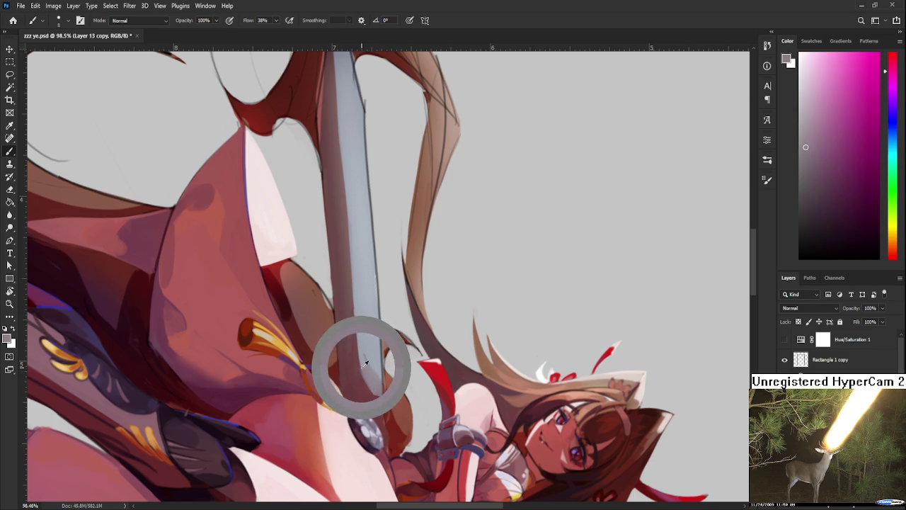
alt+click(354, 344)
alt+click(355, 324)
drag(355, 324, 354, 309)
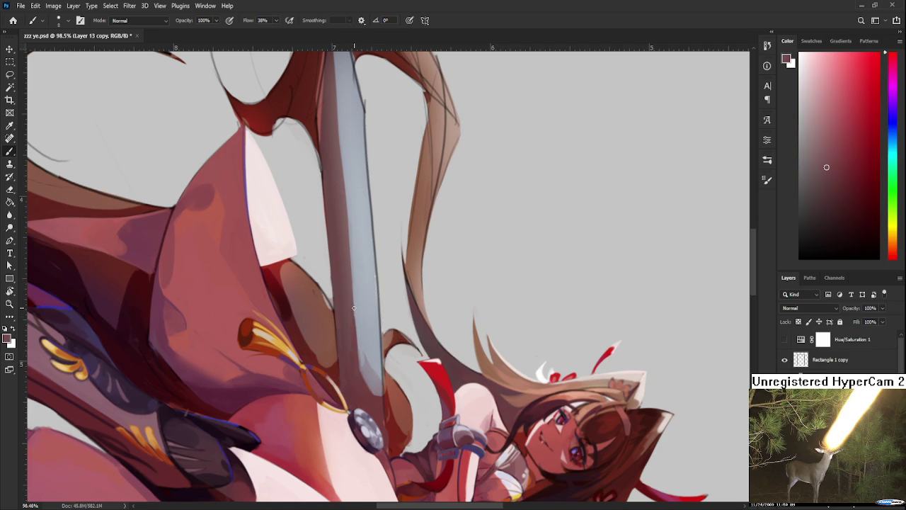
Sample new shading colours from the blade.
alt+click(352, 311)
alt+click(355, 322)
alt+click(354, 318)
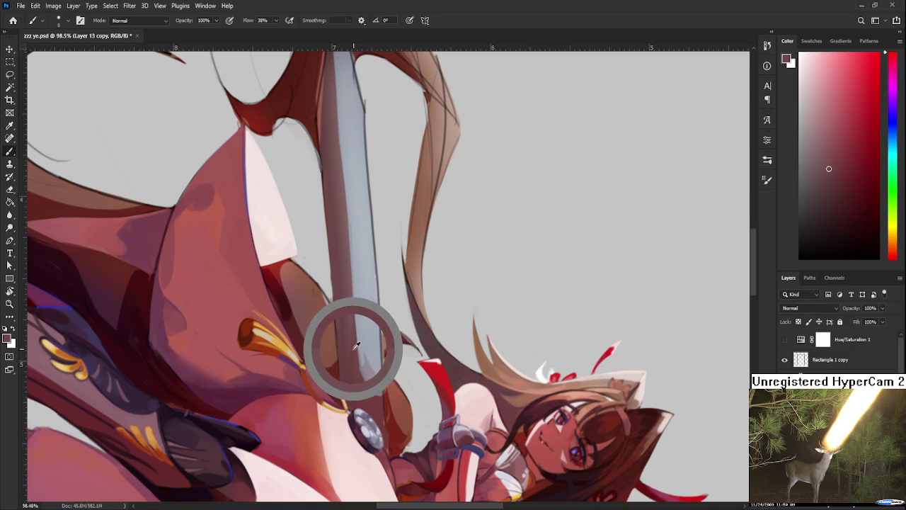
alt+click(355, 351)
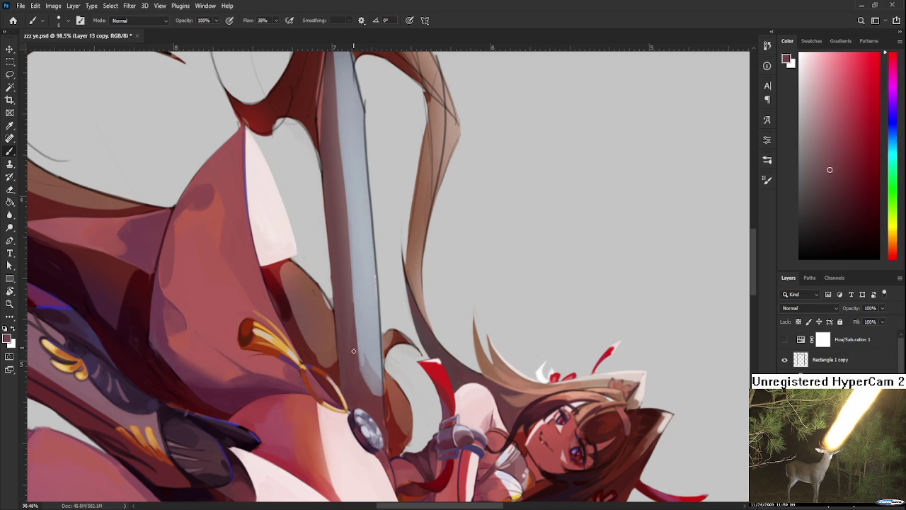
Rotate the canvas toward the hilt, sample colours there, and turn the sword to point upward.
key(r)
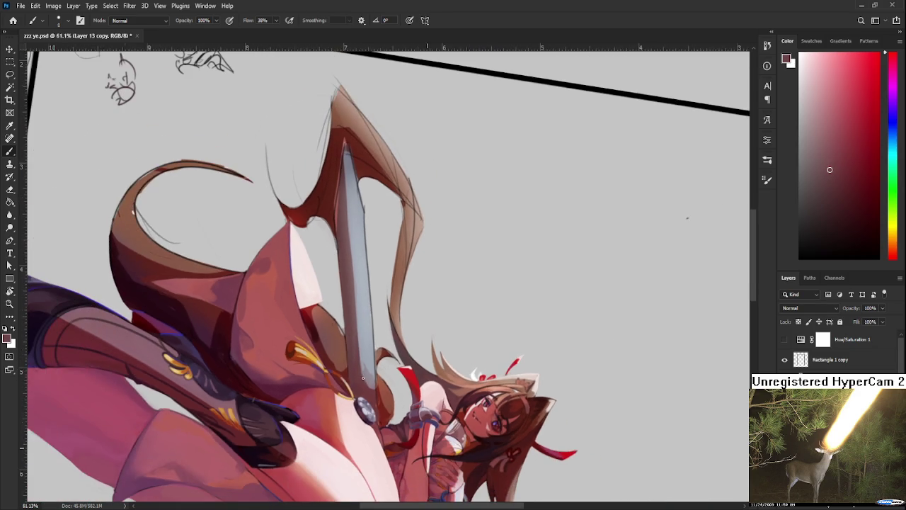
mouse_move(363, 378)
mouse_down()
mouse_move(341, 436)
mouse_move(540, 297)
mouse_up()
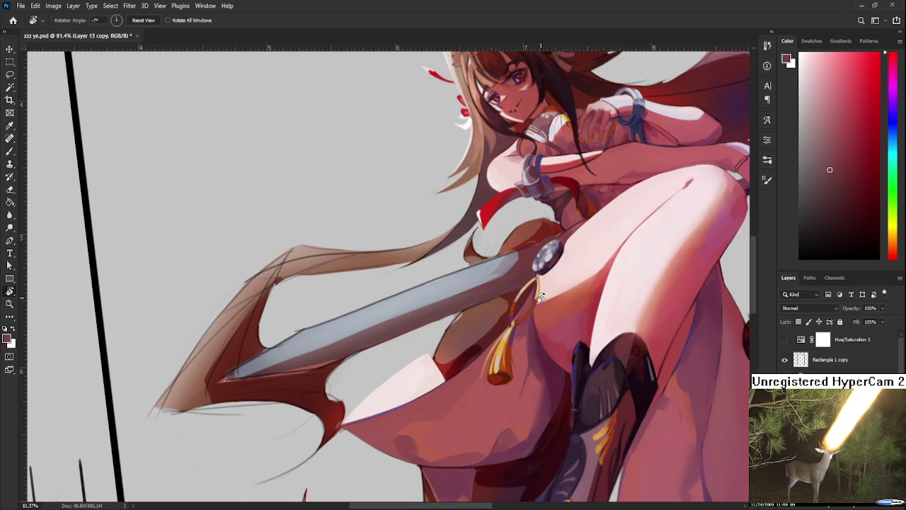
scroll(540, 297, up, 2)
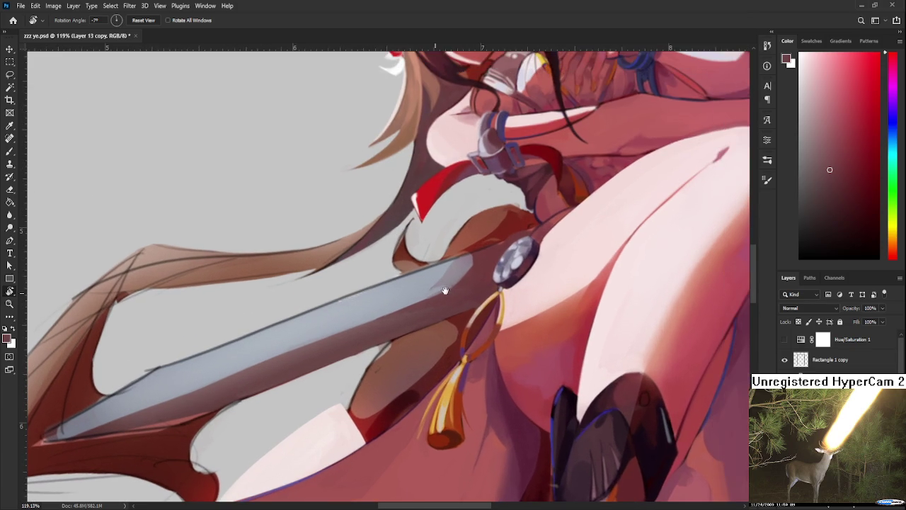
drag(487, 270, 452, 293)
key(b)
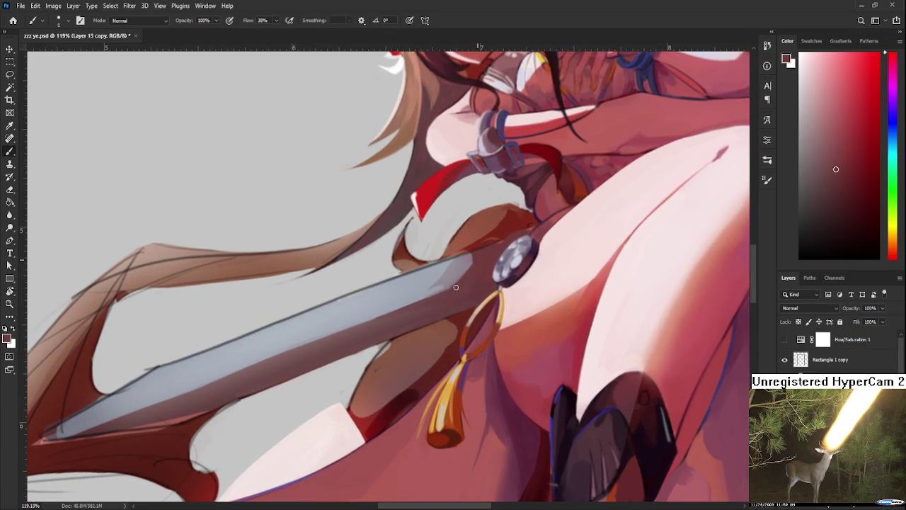
alt+click(481, 256)
alt+click(482, 254)
alt+click(475, 267)
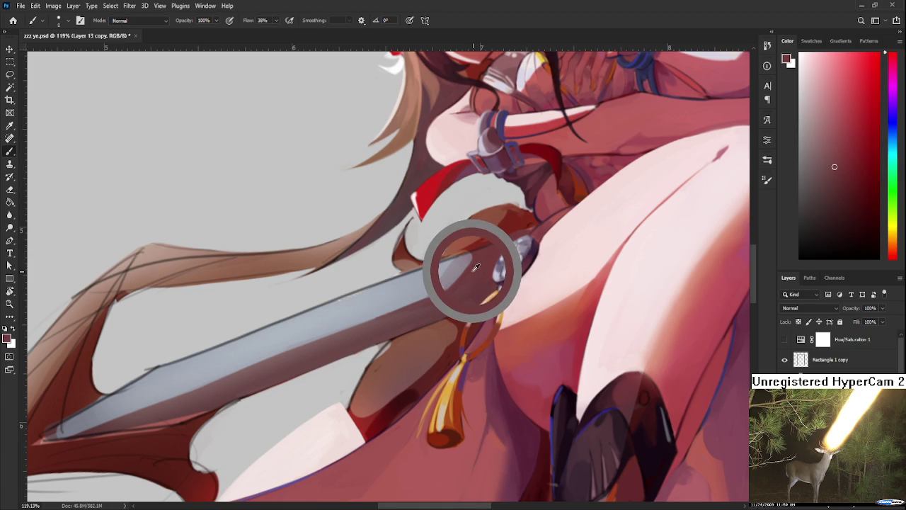
key(r)
mouse_move(483, 276)
mouse_down()
mouse_move(461, 342)
mouse_move(330, 356)
mouse_up()
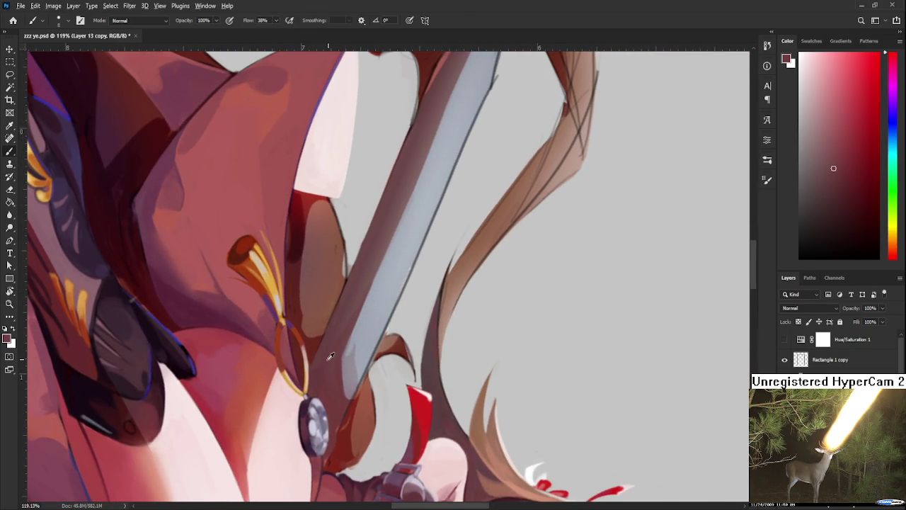
Paint a light grey-violet patch along the blade edge above the hilt.
alt+click(332, 349)
alt+click(336, 354)
alt+click(346, 371)
drag(344, 388, 347, 365)
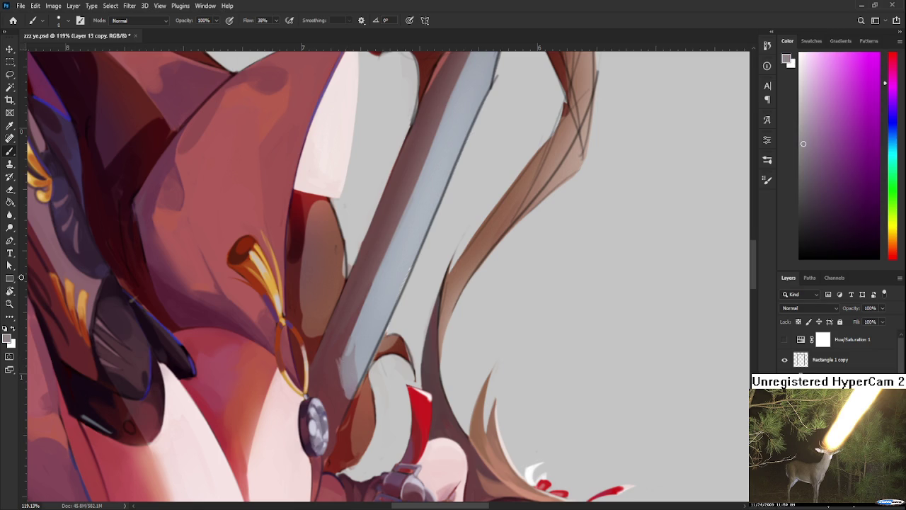
drag(320, 340, 314, 323)
Work dark red and grey tones along the blade edge, undoing the stroke over the gold ring.
alt+click(332, 339)
alt+click(332, 342)
alt+click(346, 343)
alt+click(336, 354)
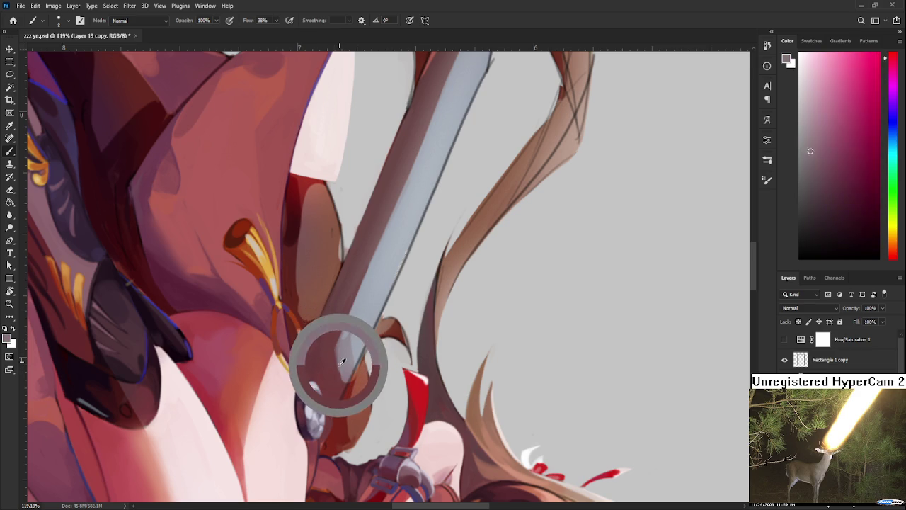
alt+click(341, 349)
alt+click(340, 350)
alt+click(344, 364)
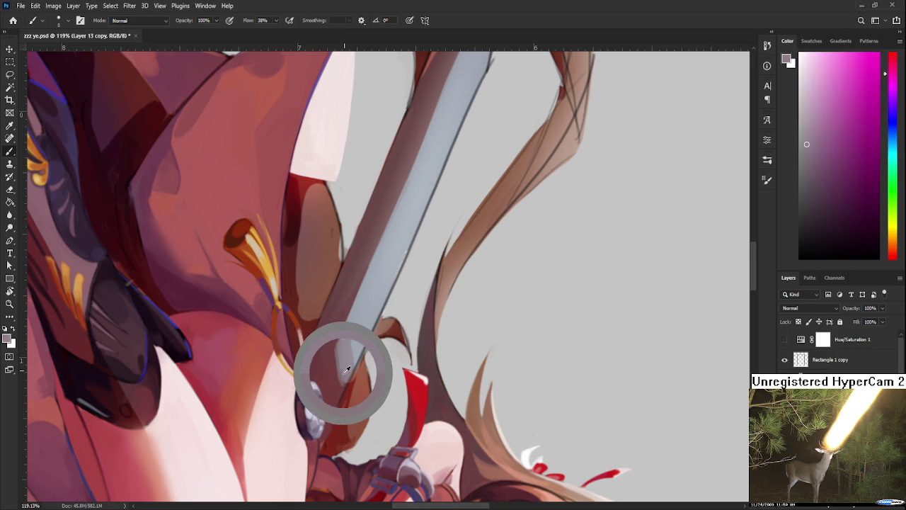
alt+click(334, 346)
alt+click(345, 358)
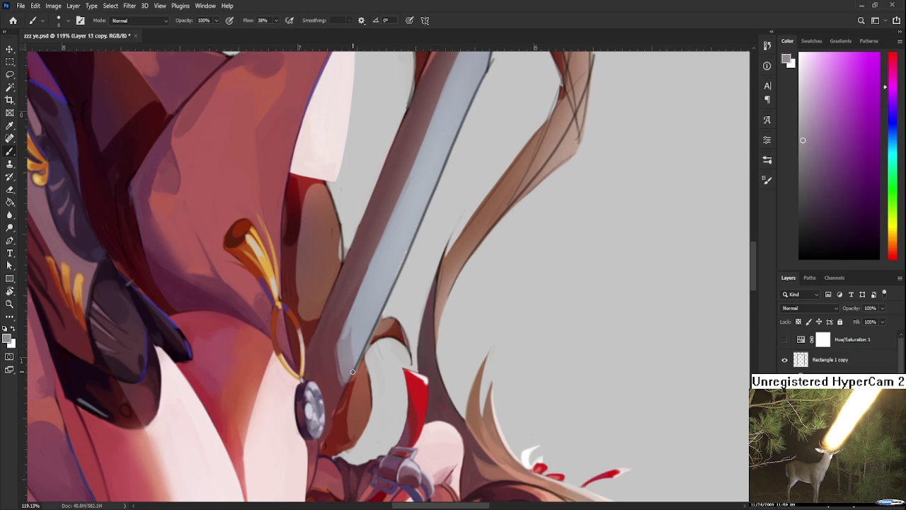
alt+click(334, 350)
alt+click(336, 347)
alt+click(335, 347)
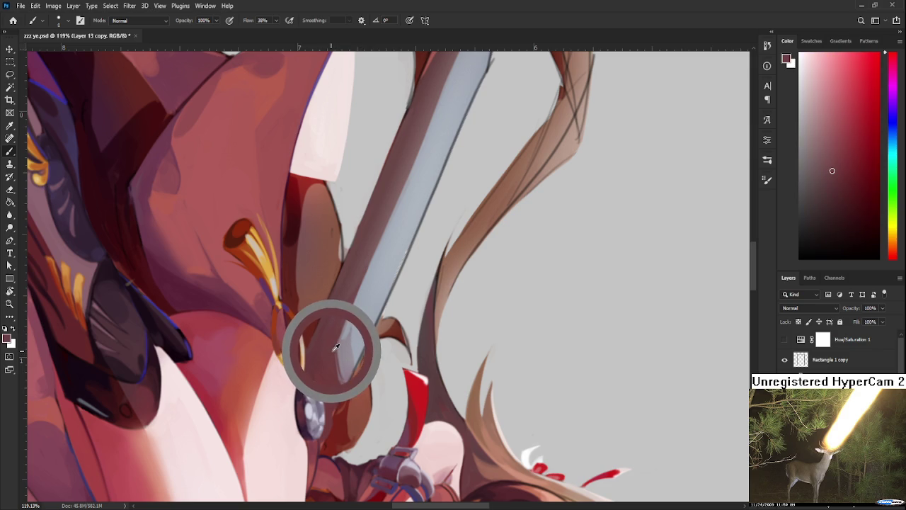
key(ctrl+z)
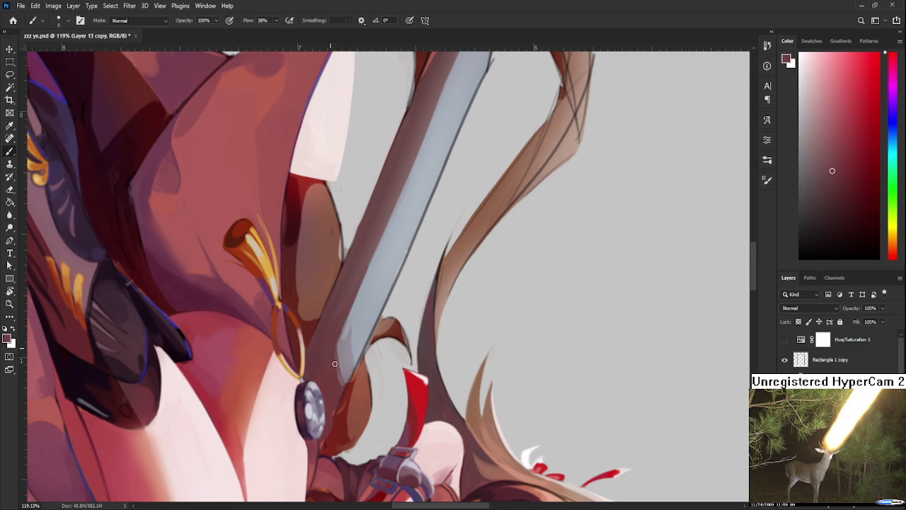
Layer pale grey-blue, greyish pink and dark maroon tones along the blade edge.
alt+click(348, 344)
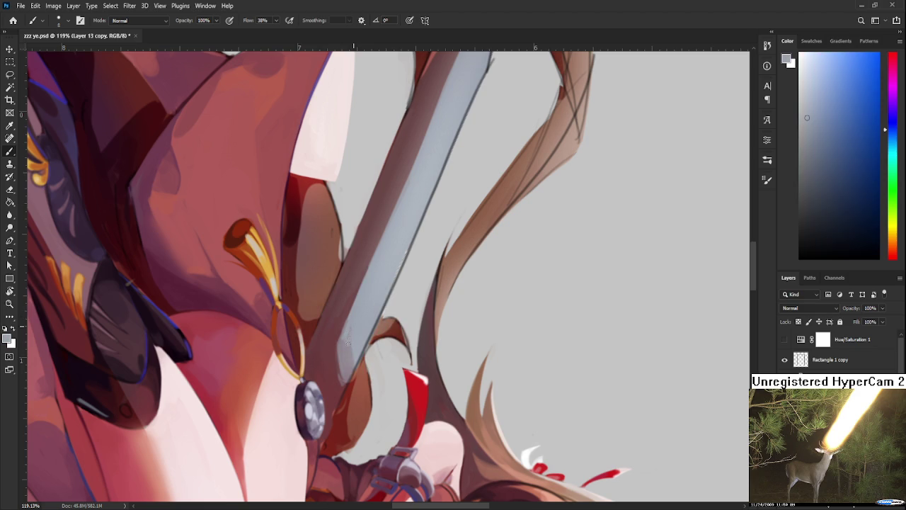
alt+click(354, 352)
alt+click(354, 329)
alt+click(354, 348)
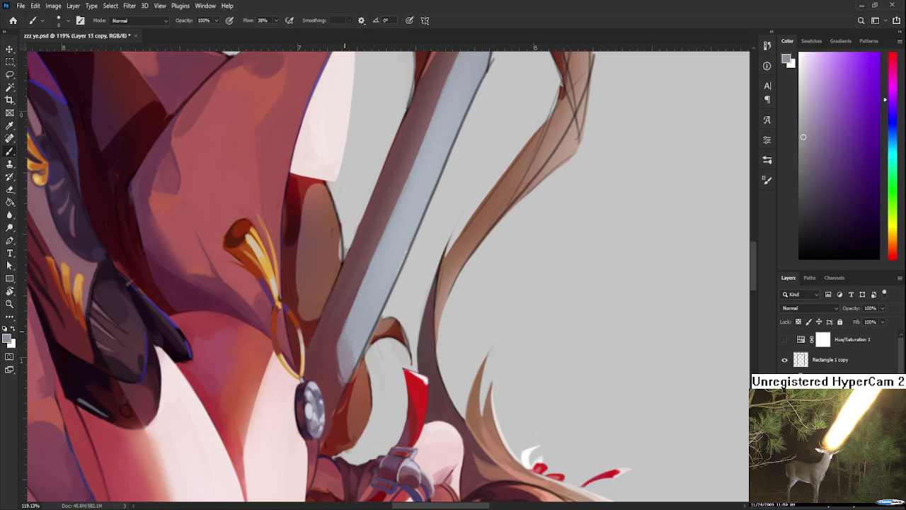
alt+click(353, 337)
alt+click(345, 356)
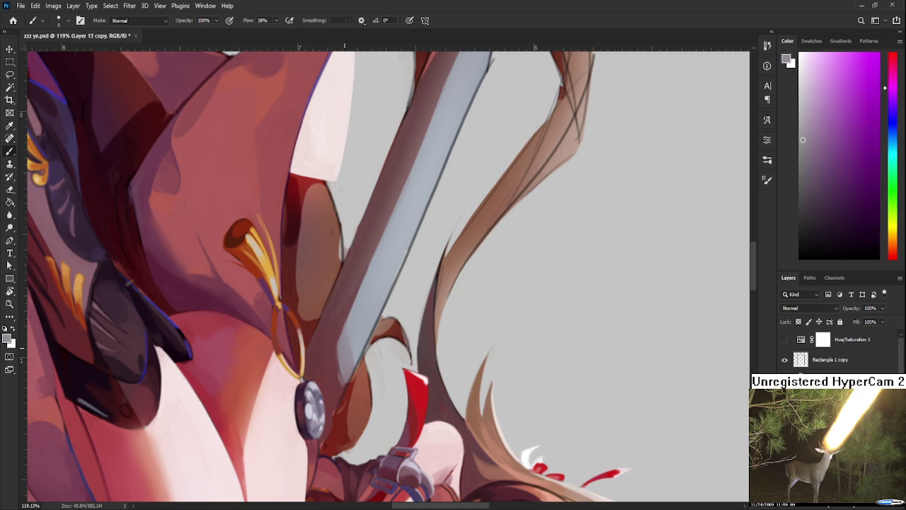
alt+click(342, 341)
alt+click(332, 342)
alt+click(342, 340)
alt+click(347, 356)
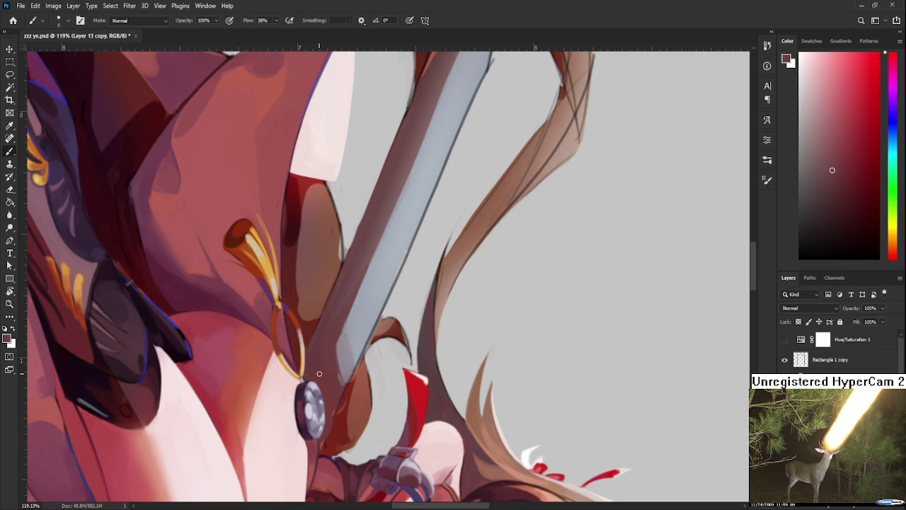
Refine the lower blade shading, then begin a box sketch on the empty grey background.
drag(339, 317, 348, 357)
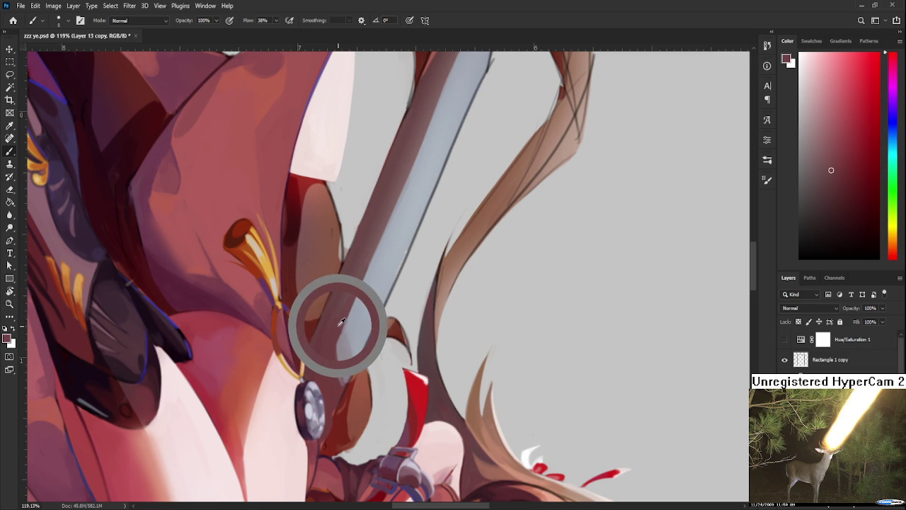
mouse_move(342, 320)
mouse_down()
mouse_move(335, 331)
mouse_move(342, 325)
mouse_up()
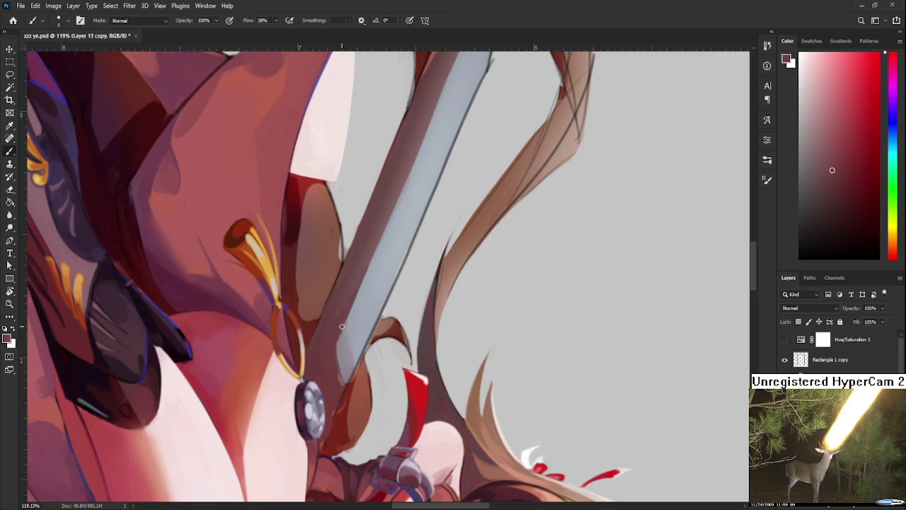
drag(518, 278, 358, 292)
drag(420, 253, 429, 312)
Sketch an L-shaped box outline with an arc above it, undoing stray strokes.
key(ctrl+z)
mouse_move(425, 273)
mouse_down()
mouse_move(439, 334)
mouse_move(526, 276)
mouse_move(533, 322)
mouse_up()
drag(449, 352, 526, 350)
key(ctrl+z)
mouse_move(425, 275)
mouse_down()
mouse_move(375, 247)
mouse_move(425, 274)
mouse_move(425, 292)
mouse_up()
key(ctrl+z)
drag(319, 249, 391, 198)
mouse_move(317, 272)
mouse_down()
mouse_move(398, 245)
mouse_move(399, 210)
mouse_up()
Add a right arc and upper curved strokes to the box sketch.
scroll(402, 271, up, 3)
drag(376, 251, 387, 219)
scroll(396, 241, up, 2)
mouse_move(394, 256)
mouse_down()
mouse_move(402, 272)
mouse_move(413, 173)
mouse_move(378, 267)
mouse_up()
key(ctrl+z)
drag(405, 205, 441, 249)
mouse_move(399, 157)
mouse_down()
mouse_move(393, 210)
mouse_move(434, 201)
mouse_up()
scroll(420, 314, down, 2)
Redraw the diagonal line above the box several times until it sits right.
drag(363, 336, 393, 284)
key(ctrl+z)
drag(423, 153, 480, 236)
key(ctrl+z)
drag(429, 135, 496, 214)
key(ctrl+z)
drag(406, 143, 470, 228)
key(ctrl+z)
key(ctrl+z)
mouse_move(439, 195)
mouse_down()
mouse_move(392, 130)
mouse_move(449, 216)
mouse_up()
Add a long diagonal down the sketch, a lower-right curve and a right-side extension.
key(ctrl+z)
mouse_move(398, 132)
mouse_down()
mouse_move(441, 215)
mouse_move(450, 298)
mouse_up()
key(ctrl+z)
mouse_move(434, 201)
mouse_down()
mouse_move(450, 261)
mouse_move(538, 327)
mouse_up()
key(ctrl+z)
drag(459, 286, 522, 315)
drag(496, 214, 535, 241)
mouse_move(544, 251)
mouse_down()
mouse_move(548, 316)
mouse_move(528, 325)
mouse_move(545, 262)
mouse_up()
key(ctrl+z)
Erase stray marks, then darken the sketch's left side and add short strokes.
key(e)
drag(380, 234, 375, 258)
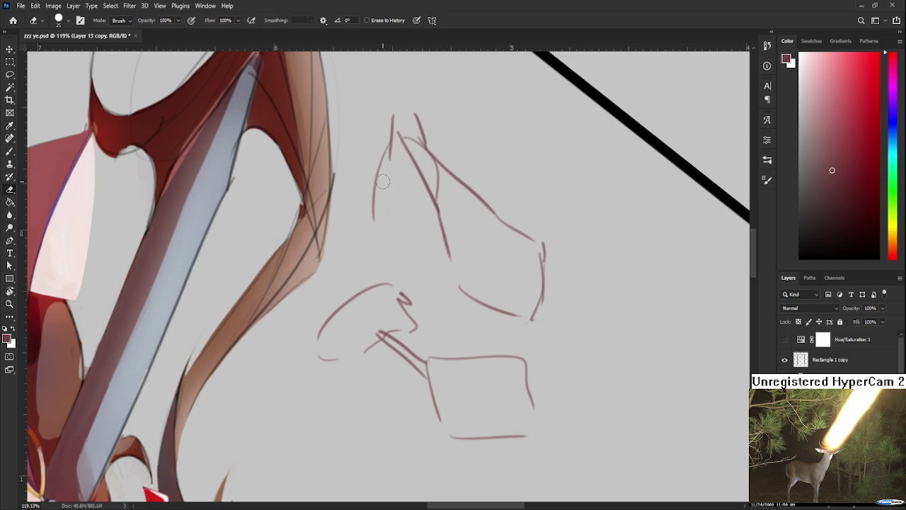
drag(389, 166, 375, 205)
key(b)
mouse_move(393, 140)
mouse_down()
mouse_move(377, 211)
mouse_move(395, 285)
mouse_up()
drag(386, 212, 422, 268)
drag(504, 299, 465, 293)
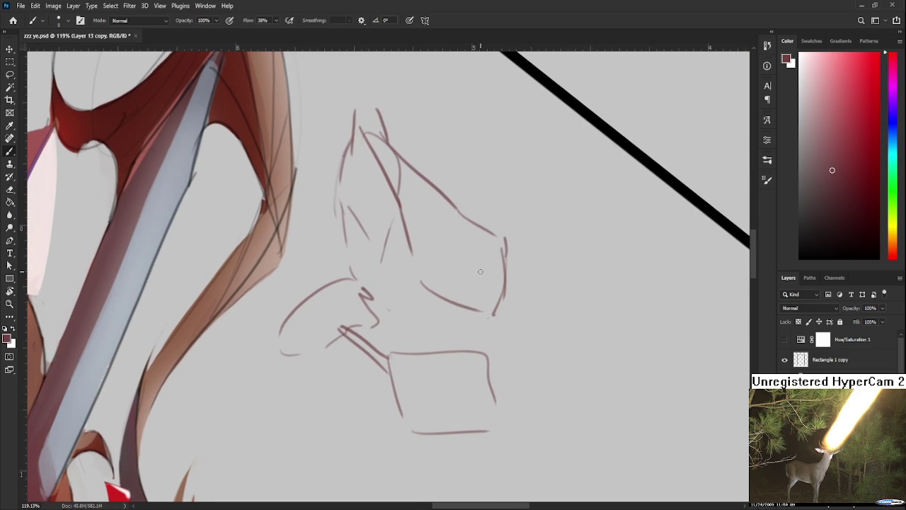
Draw a right-pointing arrow beside the boxy sketch.
scroll(480, 271, down, 3)
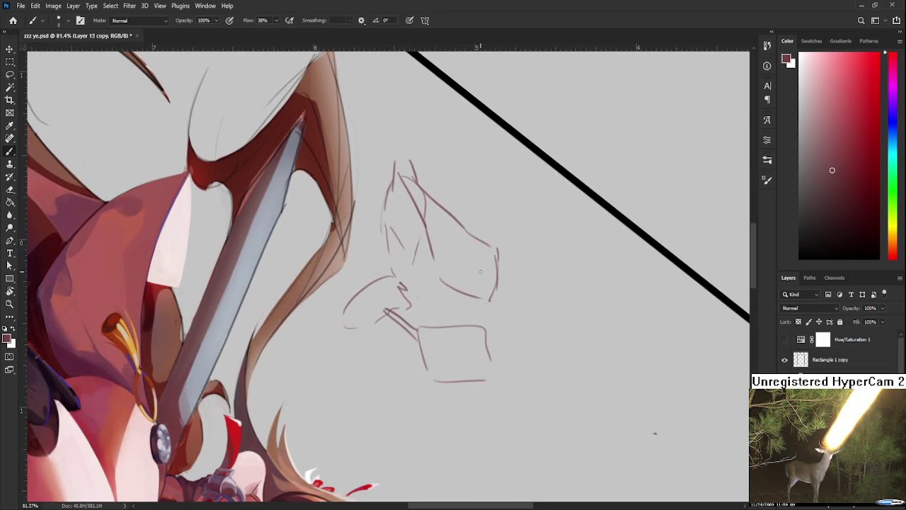
scroll(481, 271, up, 2)
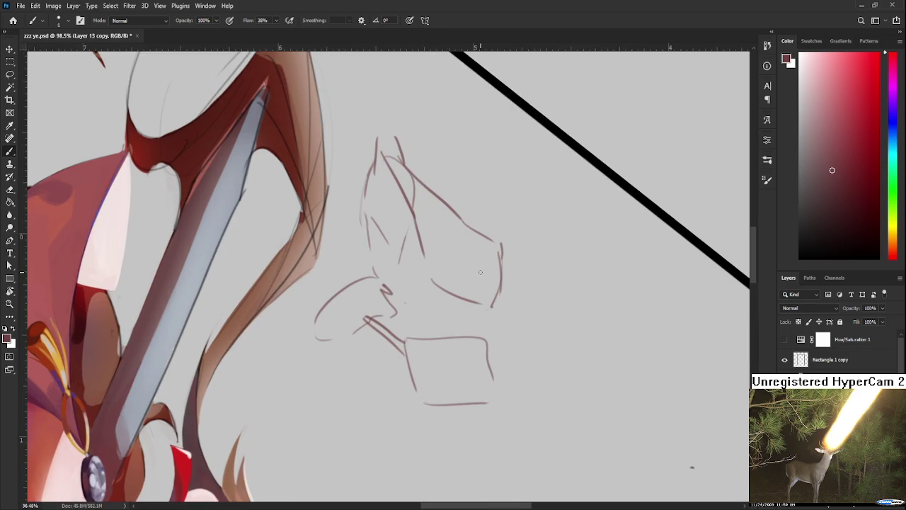
drag(480, 272, 430, 297)
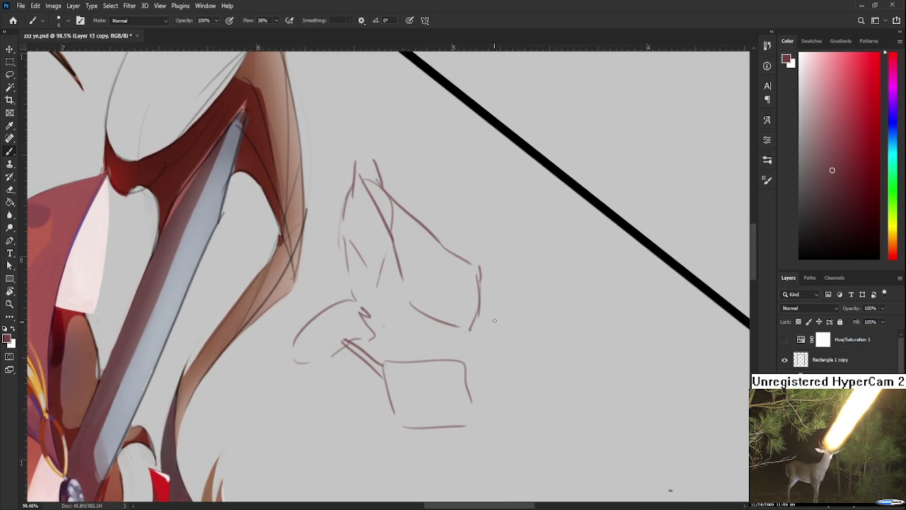
mouse_move(445, 252)
mouse_down()
mouse_move(455, 279)
mouse_move(449, 257)
mouse_move(525, 260)
mouse_move(485, 269)
mouse_move(451, 230)
mouse_up()
mouse_move(398, 238)
mouse_down()
mouse_move(431, 238)
mouse_move(431, 247)
mouse_up()
Start a four-pointed shape right of the arrow with its upper-left arc.
drag(510, 249, 435, 232)
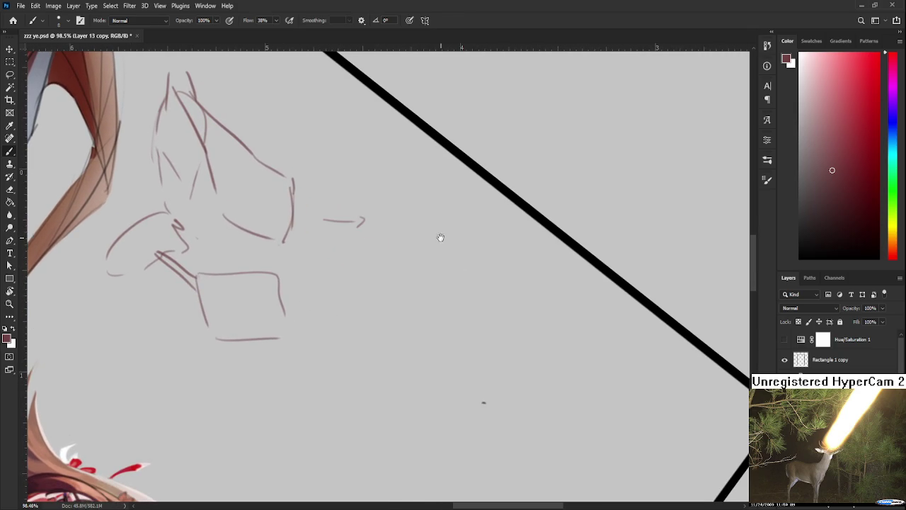
scroll(425, 251, down, 2)
scroll(429, 260, up, 2)
scroll(425, 257, up, 3)
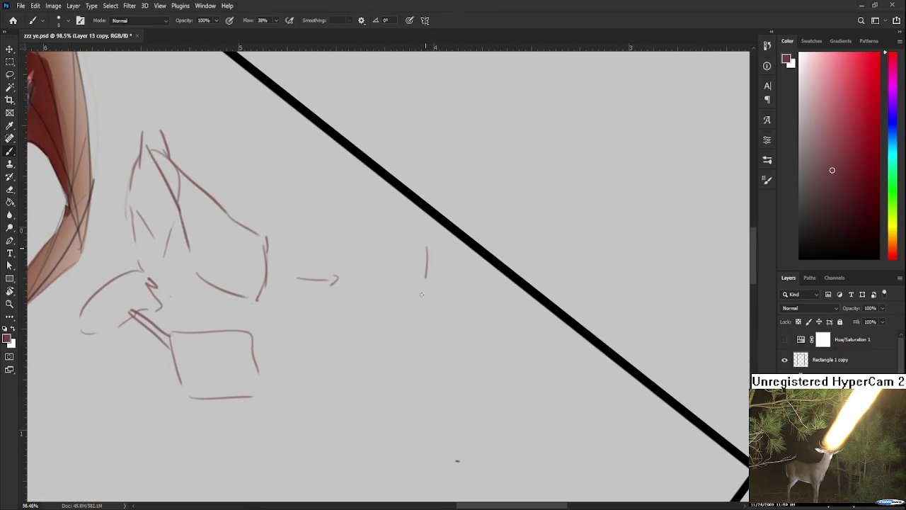
drag(426, 248, 369, 307)
Complete the four-pointed shape's arcs, redoing the lower-left and right strokes.
drag(431, 235, 506, 304)
scroll(387, 313, down, 2)
mouse_move(360, 269)
mouse_down()
mouse_move(433, 334)
mouse_move(446, 360)
mouse_move(430, 374)
mouse_move(482, 283)
mouse_up()
key(ctrl+z)
key(ctrl+z)
key(ctrl+z)
key(ctrl+z)
mouse_move(380, 274)
mouse_down()
mouse_move(444, 391)
mouse_move(437, 414)
mouse_move(505, 274)
mouse_up()
key(ctrl+z)
key(ctrl+z)
drag(436, 417, 462, 288)
key(ctrl+z)
mouse_move(438, 413)
mouse_down()
mouse_move(473, 273)
mouse_move(495, 289)
mouse_up()
drag(366, 306, 415, 341)
Add curves across the lower shape and long diagonal strokes descending on the right.
key(ctrl+z)
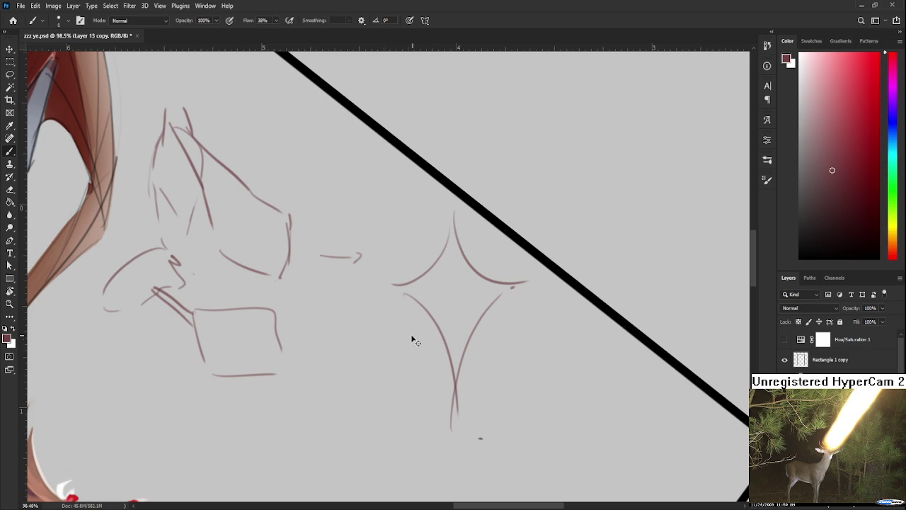
drag(378, 317, 432, 342)
drag(378, 315, 510, 335)
key(ctrl+z)
drag(391, 324, 507, 331)
key(ctrl+z)
drag(386, 325, 431, 405)
drag(441, 425, 445, 443)
drag(524, 339, 488, 418)
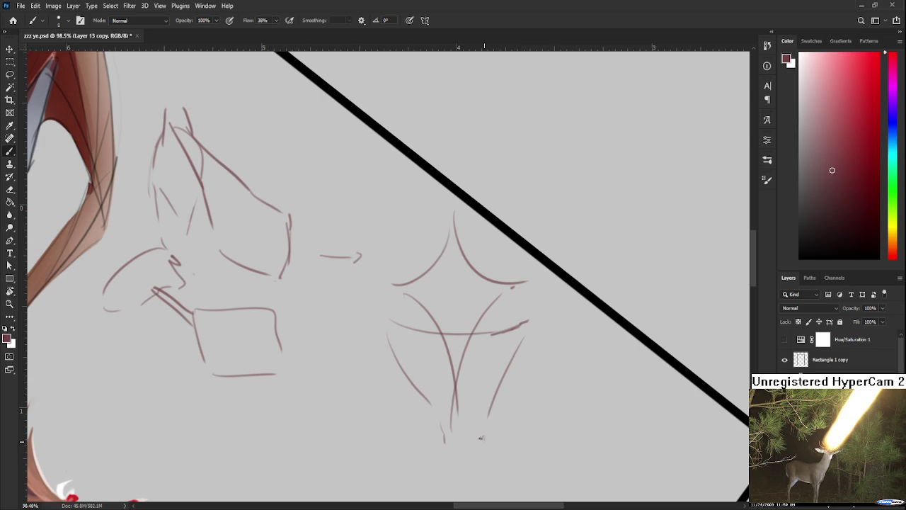
drag(526, 332, 487, 442)
drag(468, 366, 481, 378)
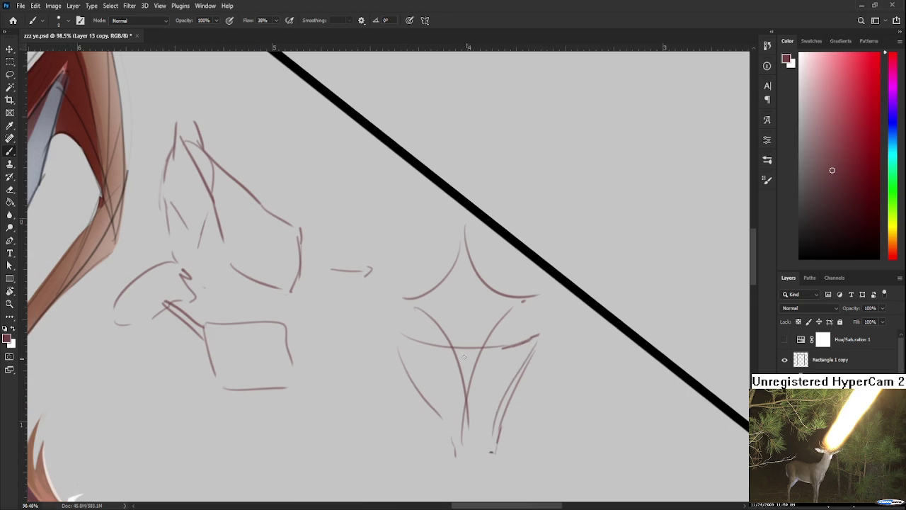
key(ctrl+z)
Draw the cup's rim and its left and right sides beneath the star, retrying strokes.
mouse_move(415, 309)
mouse_down()
mouse_move(396, 319)
mouse_move(406, 339)
mouse_up()
key(ctrl+z)
key(ctrl+z)
mouse_move(514, 305)
mouse_down()
mouse_move(553, 309)
mouse_move(538, 338)
mouse_move(544, 333)
mouse_up()
drag(471, 397, 477, 358)
mouse_move(414, 328)
mouse_down()
mouse_move(436, 422)
mouse_move(440, 413)
mouse_up()
key(ctrl+z)
key(ctrl+z)
mouse_move(541, 316)
mouse_down()
mouse_move(533, 397)
mouse_move(519, 414)
mouse_up()
key(ctrl+z)
drag(538, 318, 524, 409)
key(ctrl+z)
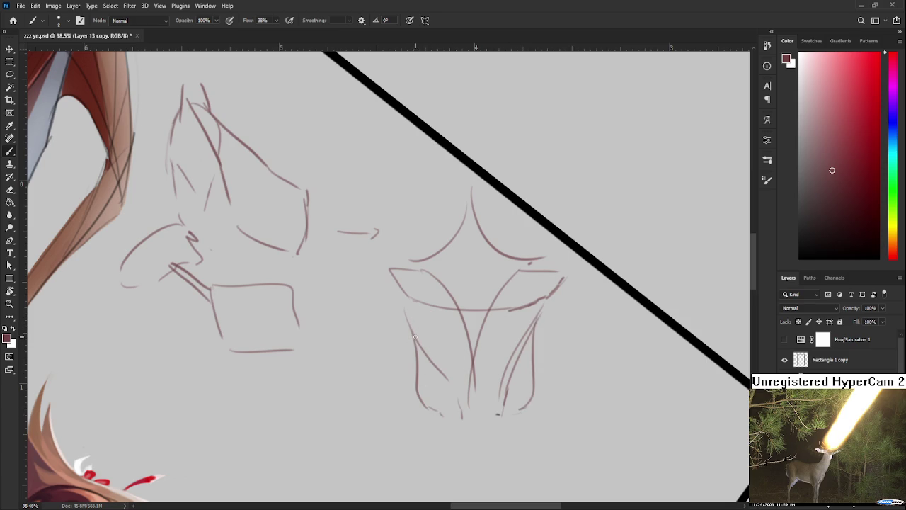
Strengthen the cup's left edge and add a stroke along its right side.
scroll(437, 378, up, 1)
scroll(425, 354, up, 1)
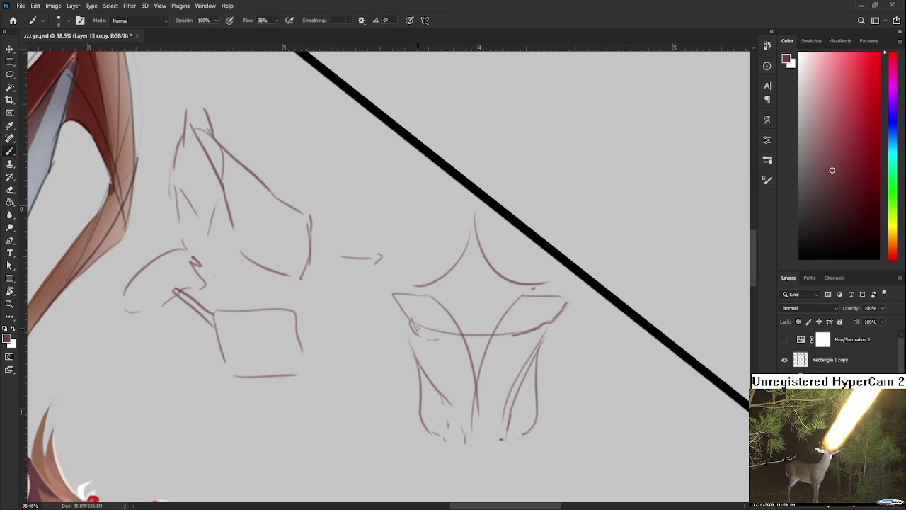
drag(435, 329, 416, 363)
drag(405, 316, 416, 360)
mouse_move(557, 325)
mouse_down()
mouse_move(538, 310)
mouse_move(526, 347)
mouse_move(559, 313)
mouse_up()
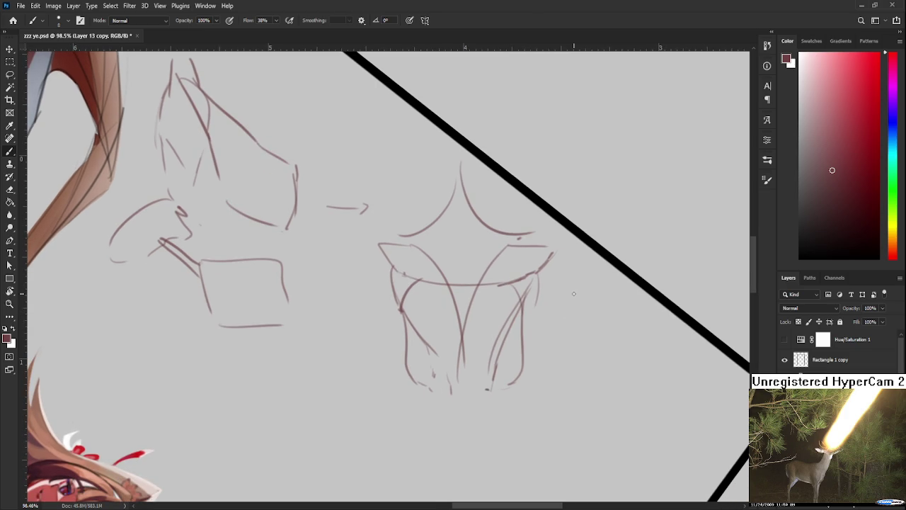
scroll(573, 293, down, 5)
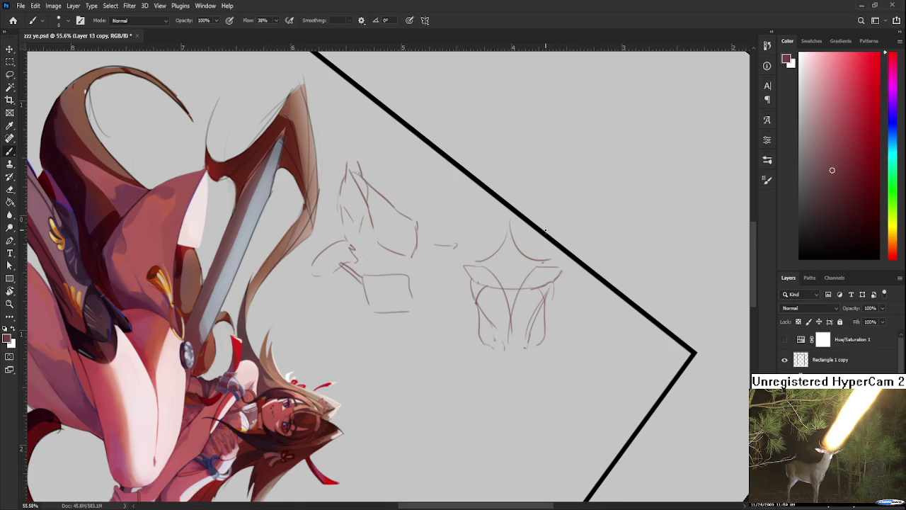
Draw a thin centre line down the torso sketch, redoing it until it sits right.
scroll(545, 230, up, 1)
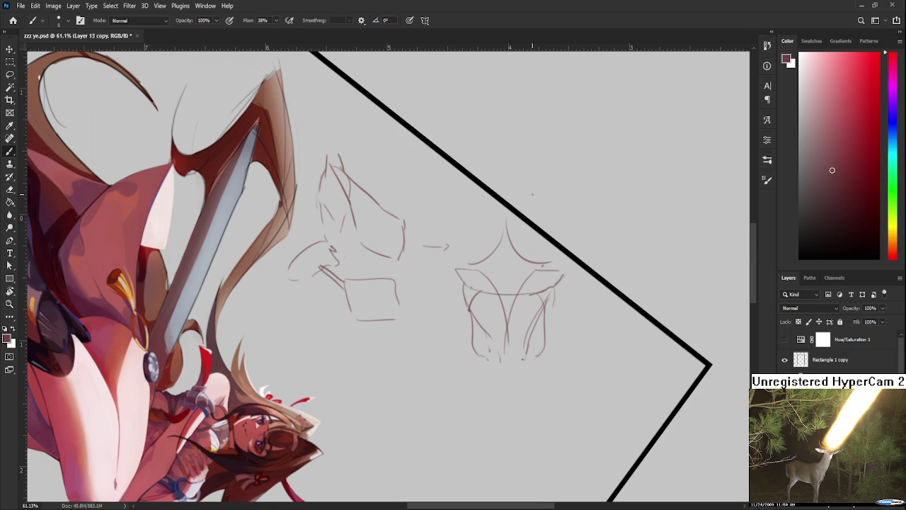
drag(494, 397, 447, 358)
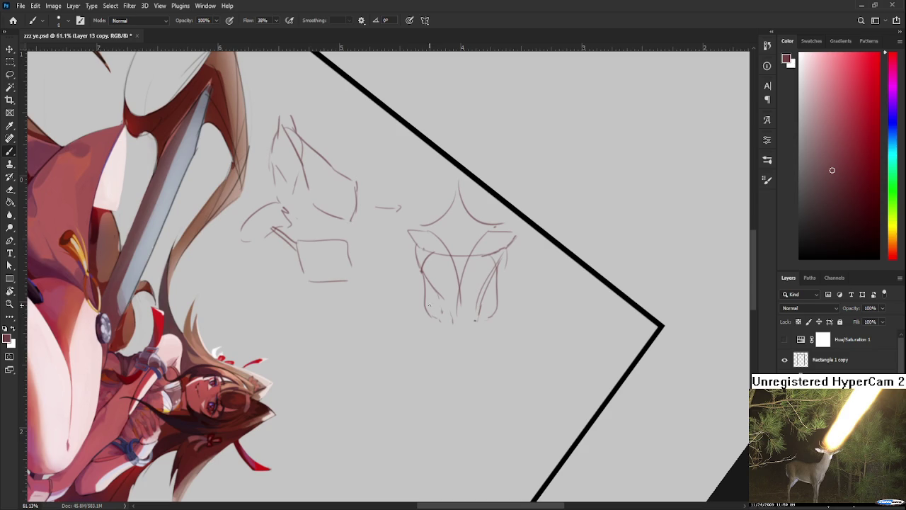
drag(499, 309, 501, 320)
drag(465, 256, 460, 309)
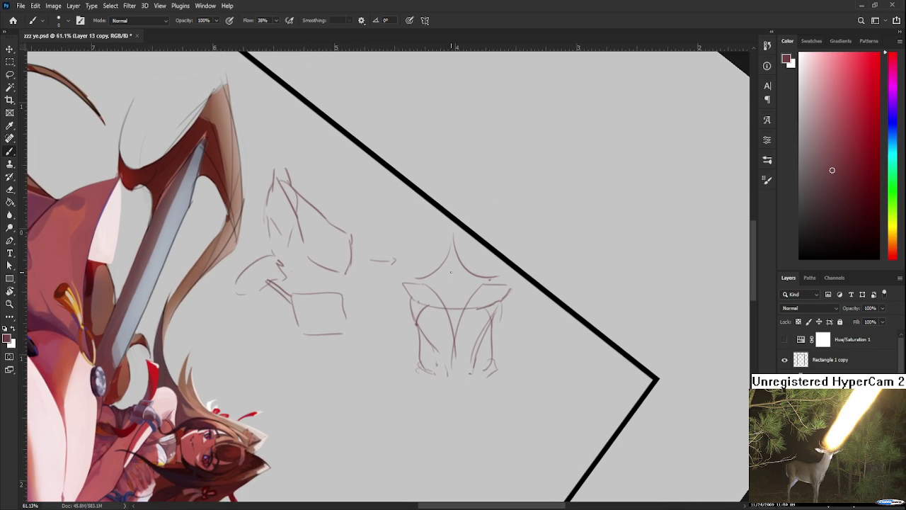
drag(450, 273, 451, 312)
drag(458, 273, 461, 322)
drag(450, 281, 460, 354)
key(ctrl+z)
key(ctrl+z)
key(ctrl+z)
key(ctrl+z)
key(ctrl+z)
mouse_move(461, 270)
mouse_down()
mouse_move(474, 312)
mouse_move(462, 275)
mouse_move(443, 317)
mouse_up()
key(ctrl+z)
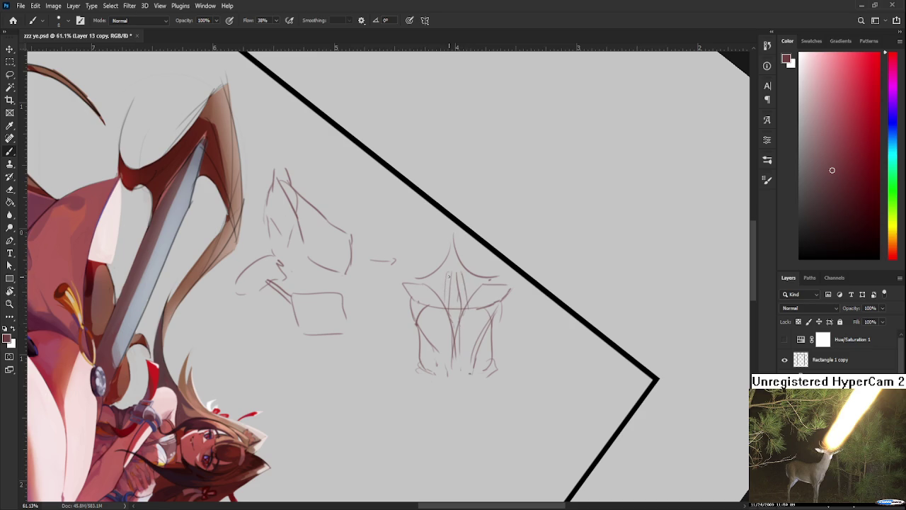
key(ctrl+z)
mouse_move(456, 271)
mouse_down()
mouse_move(455, 246)
mouse_move(471, 305)
mouse_up()
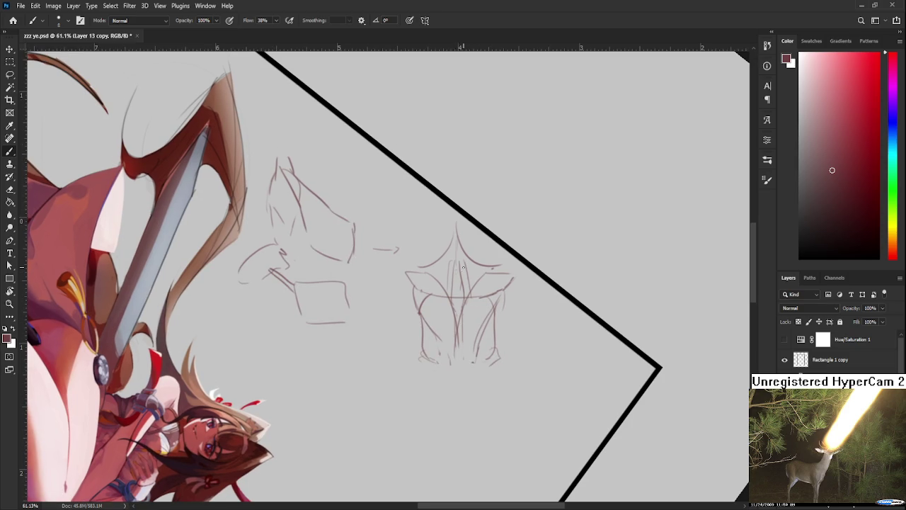
Add short curved guide strokes on the torso sketch, undoing the failed attempts.
mouse_move(461, 265)
mouse_down()
mouse_move(417, 285)
mouse_move(453, 276)
mouse_move(442, 273)
mouse_up()
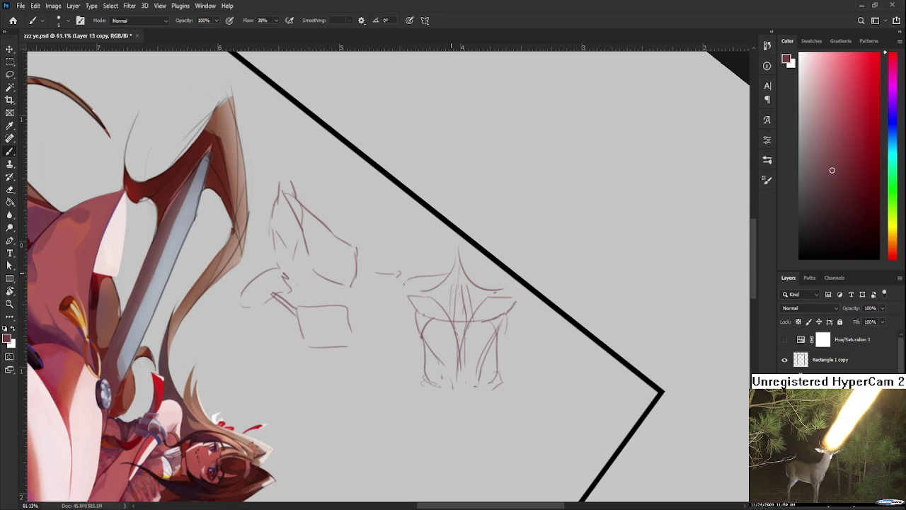
drag(409, 281, 440, 275)
key(ctrl+z)
key(ctrl+z)
key(ctrl+z)
mouse_move(400, 289)
mouse_down()
mouse_move(444, 280)
mouse_move(440, 286)
mouse_up()
key(ctrl+z)
drag(443, 252, 442, 280)
key(ctrl+z)
drag(476, 252, 477, 284)
key(ctrl+z)
key(ctrl+z)
key(ctrl+z)
key(ctrl+z)
mouse_move(446, 252)
mouse_down()
mouse_move(449, 276)
mouse_move(437, 286)
mouse_move(439, 278)
mouse_up()
key(ctrl+z)
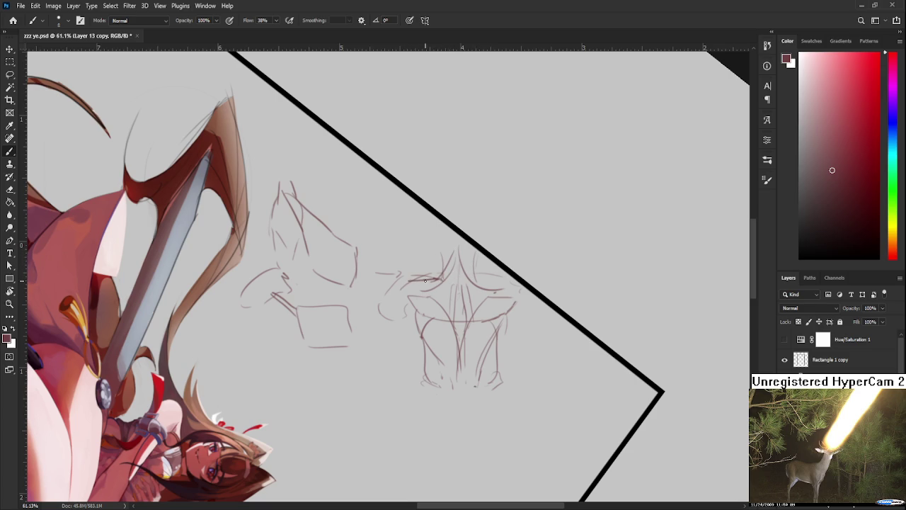
Turn the canvas nearly upright, then lasso both study sketches, delete them and deselect.
drag(549, 338, 532, 294)
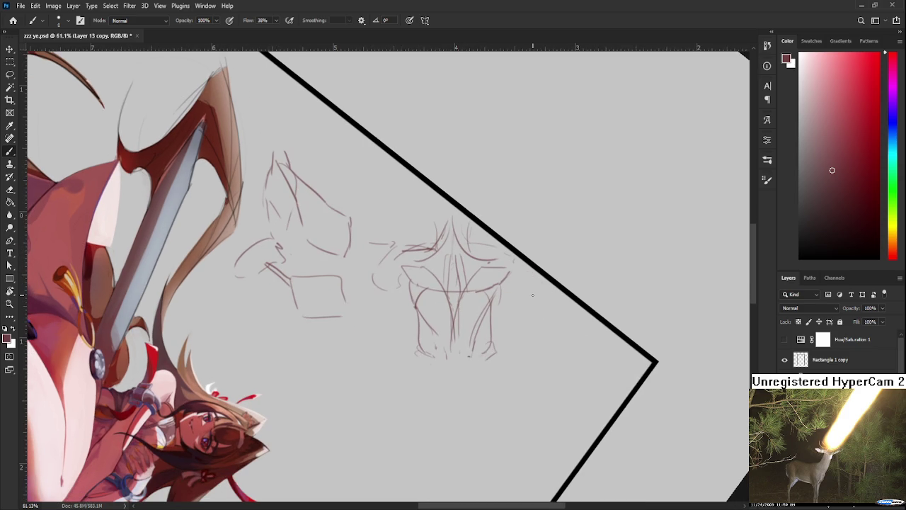
scroll(533, 294, down, 4)
key(r)
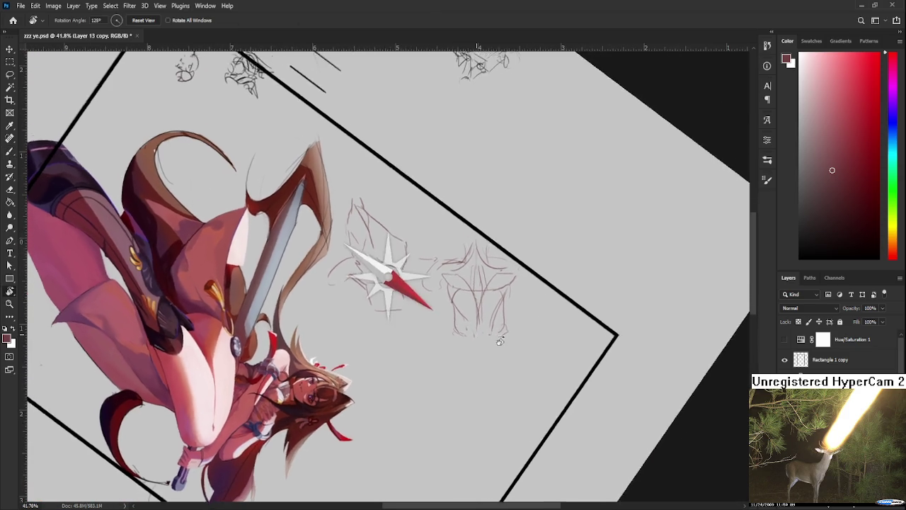
drag(527, 342, 505, 274)
key(l)
drag(327, 260, 329, 262)
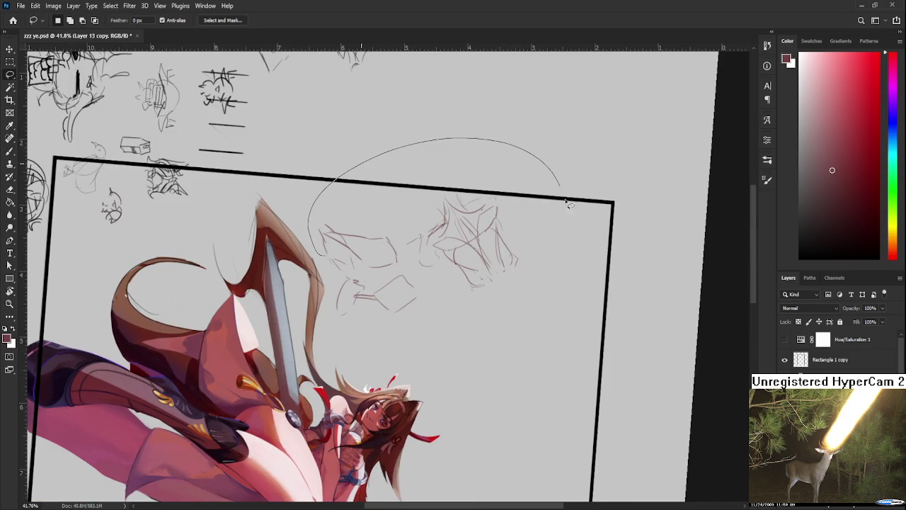
key(Delete)
key(ctrl+d)
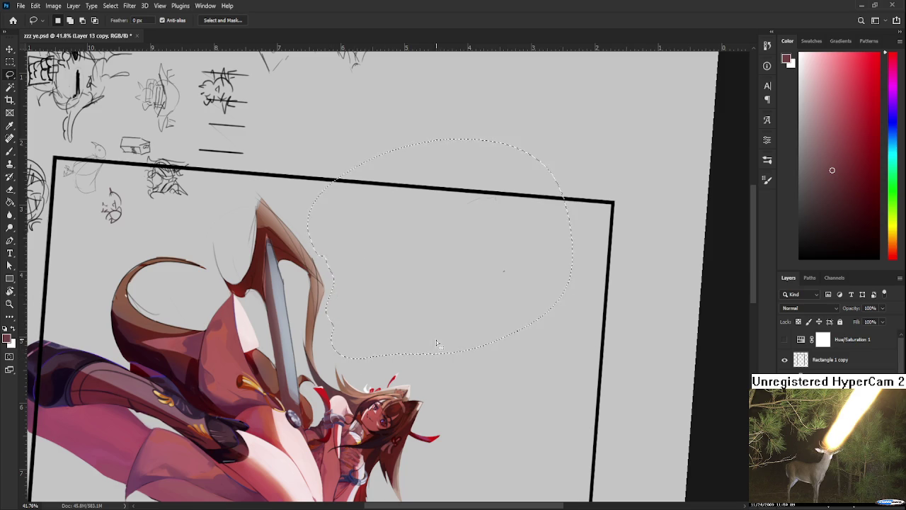
key(r)
drag(328, 261, 451, 255)
Pan and zoom to centre the sword girl with the frame's top border in view.
drag(578, 297, 398, 283)
scroll(479, 292, up, 3)
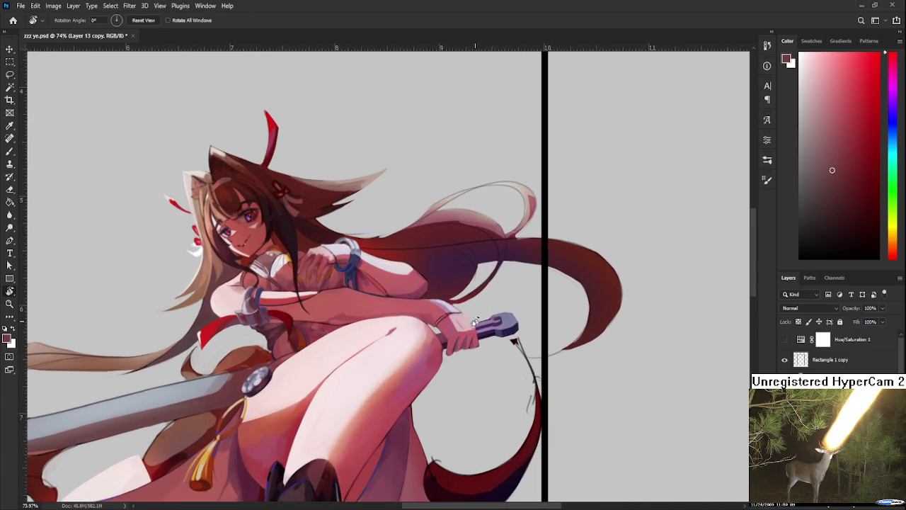
scroll(461, 301, down, 3)
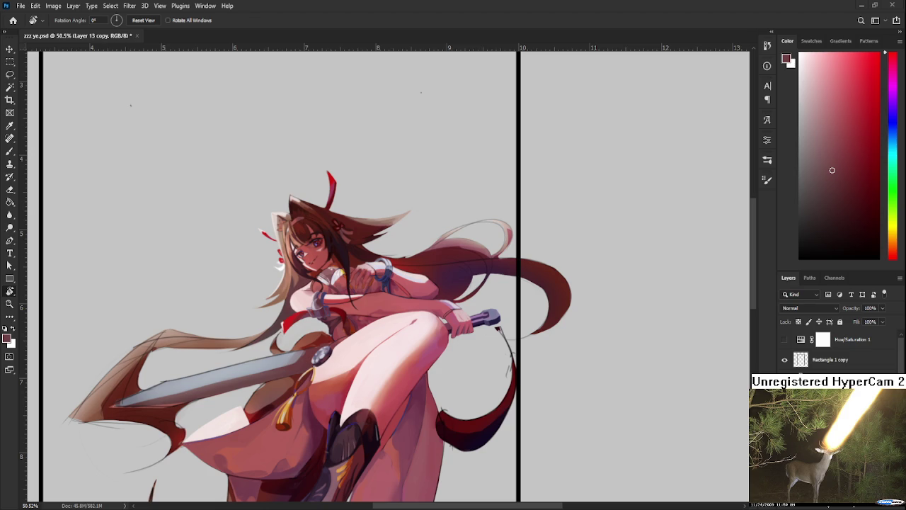
drag(422, 92, 433, 257)
drag(399, 216, 431, 307)
key(ctrl+z)
key(ctrl+z)
drag(396, 212, 413, 269)
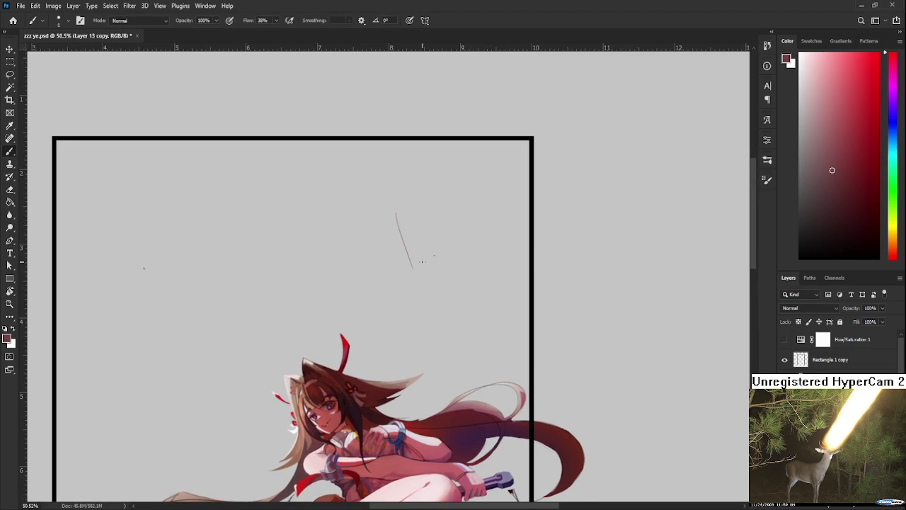
key(ctrl+z)
mouse_move(393, 214)
mouse_down()
mouse_move(386, 349)
mouse_move(451, 313)
mouse_up()
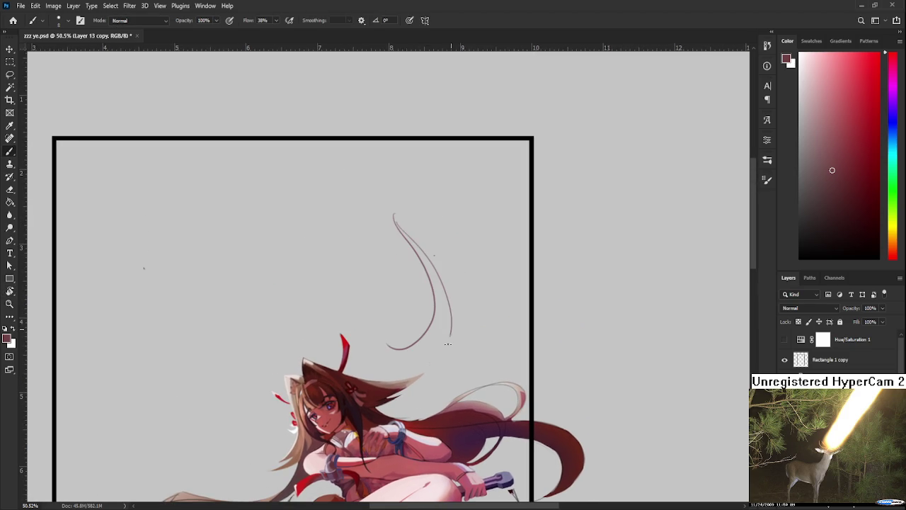
key(ctrl+z)
mouse_move(417, 220)
mouse_down()
mouse_move(407, 352)
mouse_move(395, 333)
mouse_up()
key(ctrl+z)
key(ctrl+z)
key(ctrl+z)
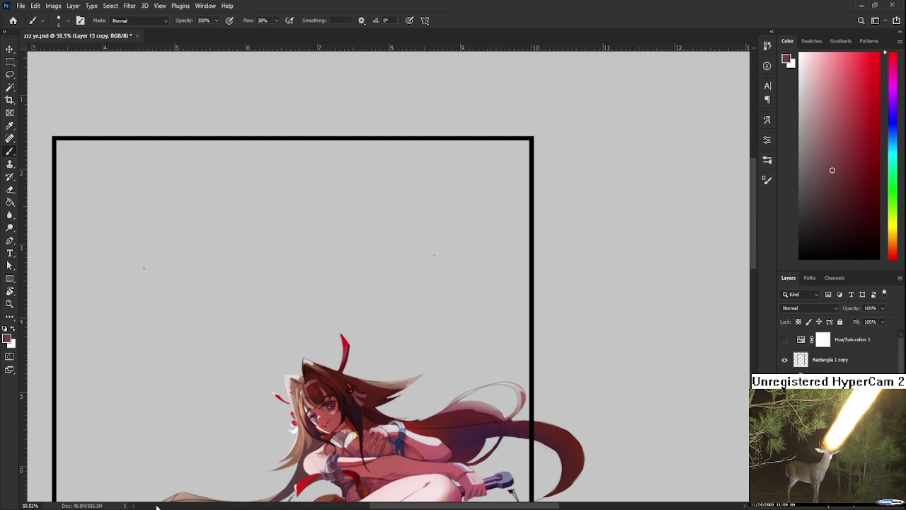
scroll(607, 287, down, 6)
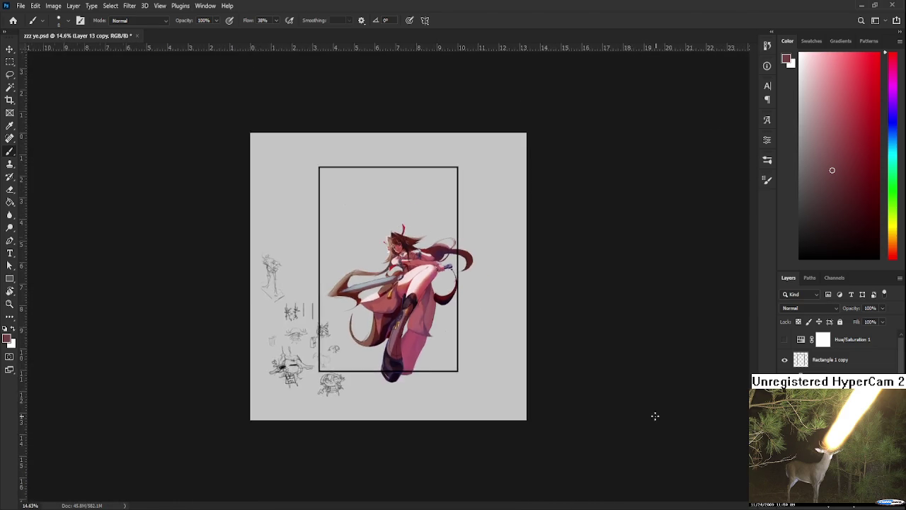
Zoom out to see the whole artwork, then go to the Home screen.
scroll(457, 363, up, 2)
scroll(456, 363, up, 2)
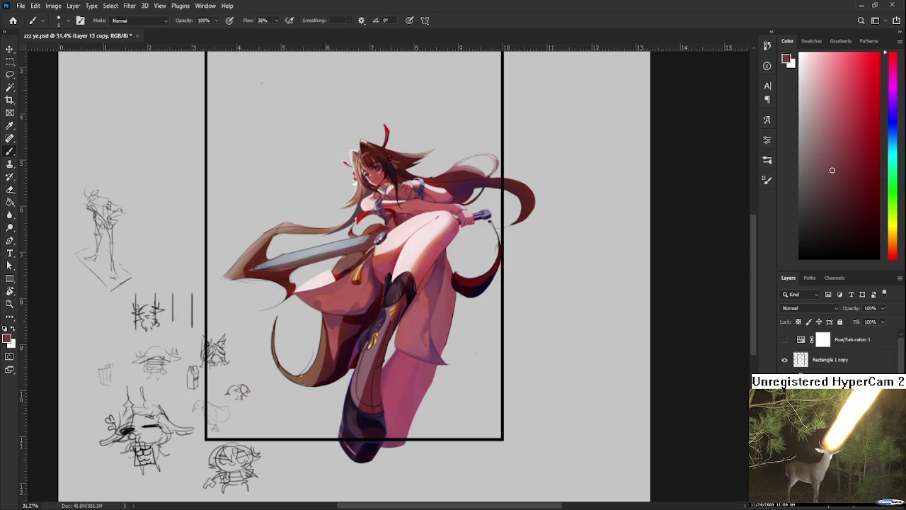
click(13, 19)
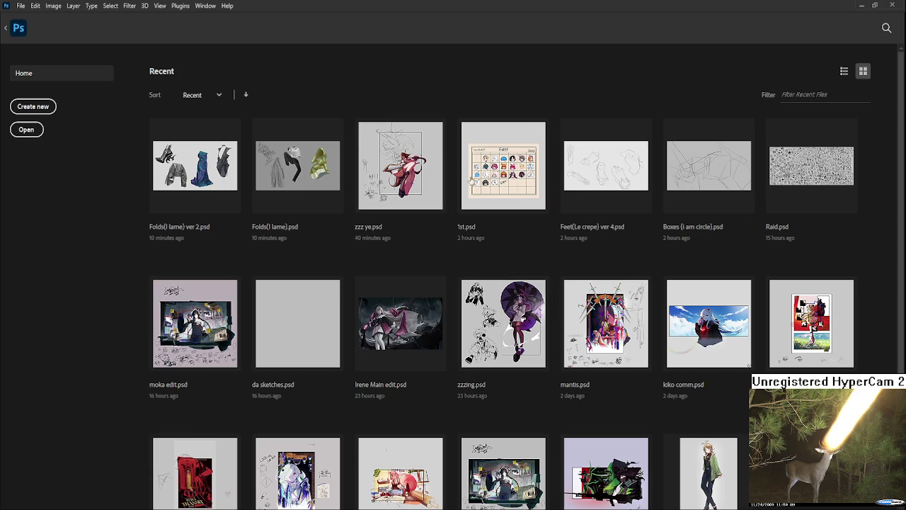
Open Raid.psd from recent files, zoom in and tilt the canvas about 27°.
click(810, 187)
scroll(591, 439, up, 3)
scroll(408, 246, up, 2)
scroll(407, 247, up, 2)
scroll(407, 246, up, 2)
scroll(407, 246, up, 3)
key(r)
mouse_move(407, 247)
mouse_down()
mouse_move(407, 364)
mouse_move(319, 340)
mouse_move(304, 365)
mouse_up()
Switch to the Brush with black as the colour and draw strokes on a doodle.
key(b)
key(ctrl+z)
key(d)
key(ctrl+z)
mouse_move(316, 333)
mouse_down()
mouse_move(302, 355)
mouse_move(346, 346)
mouse_move(322, 332)
mouse_move(362, 346)
mouse_move(347, 335)
mouse_up()
key(ctrl+z)
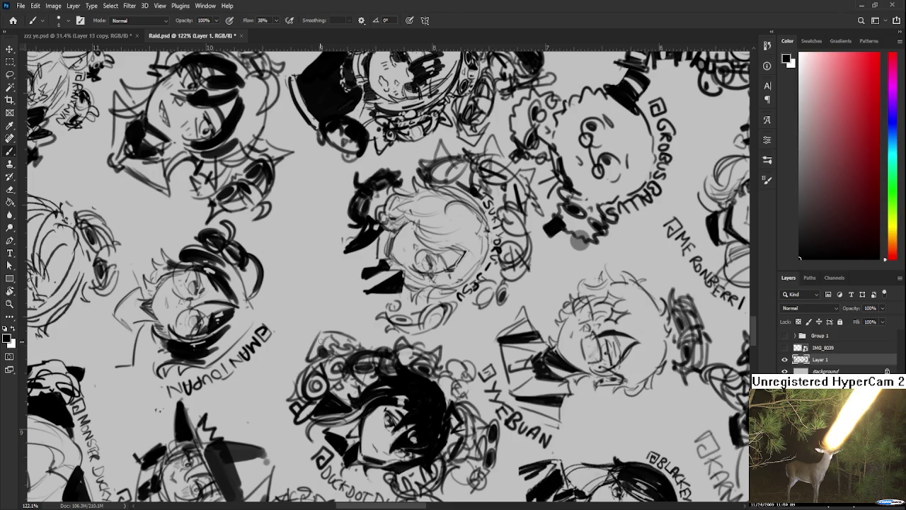
Brush a small dark mark into a doodle's hair, then zoom out.
drag(330, 335, 313, 357)
scroll(509, 314, down, 5)
scroll(510, 314, down, 3)
Rotate the canvas back to level and paste the copied study sheet into Raid.psd.
key(r)
drag(439, 213, 388, 212)
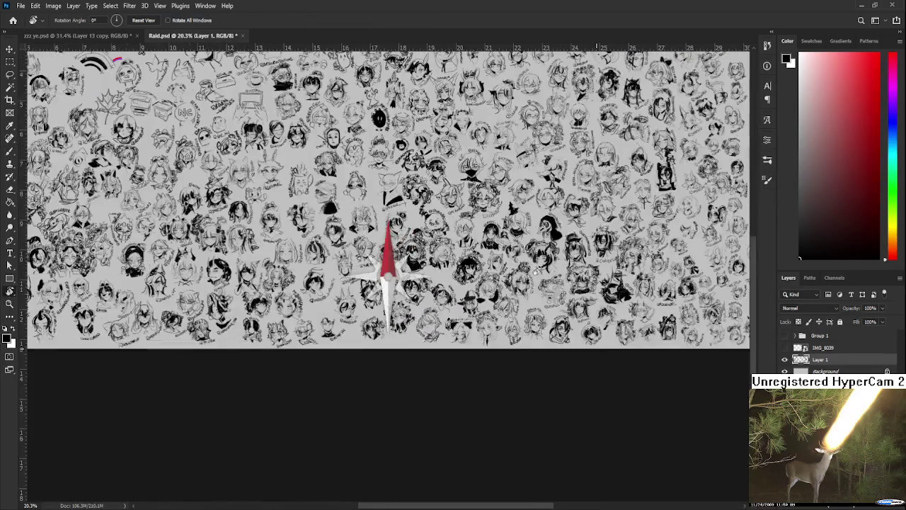
drag(151, 53, 196, 128)
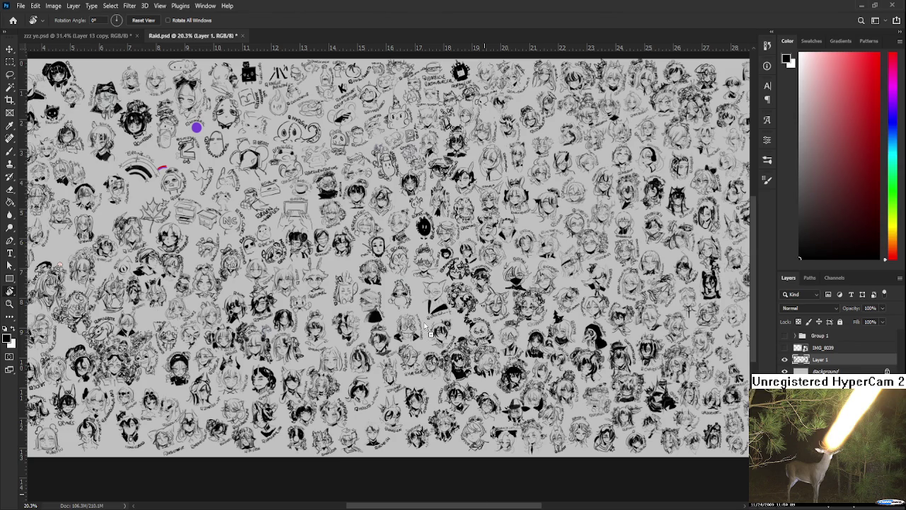
key(ctrl+v)
scroll(423, 317, down, 3)
Commit the pasted sheet and pan over its figure and profile-head sketches.
key(Return)
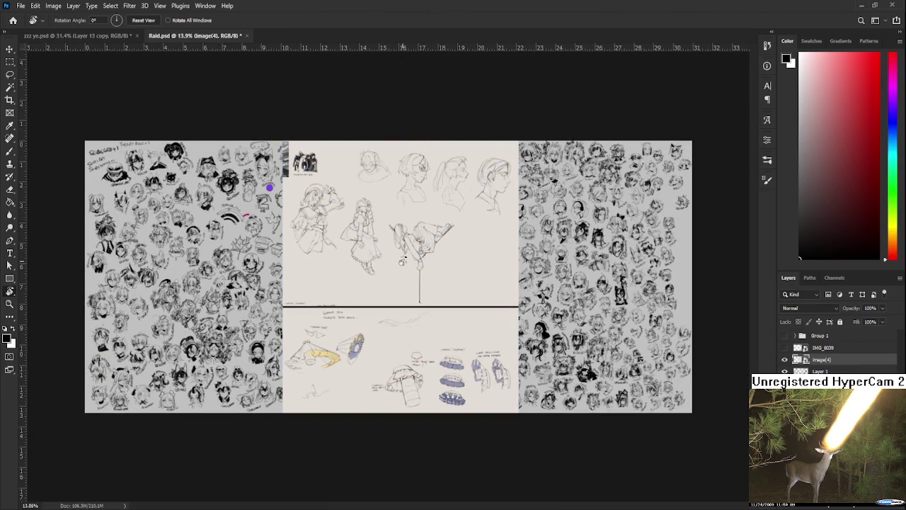
scroll(436, 305, up, 2)
scroll(443, 276, up, 2)
scroll(450, 239, up, 1)
drag(450, 239, 409, 311)
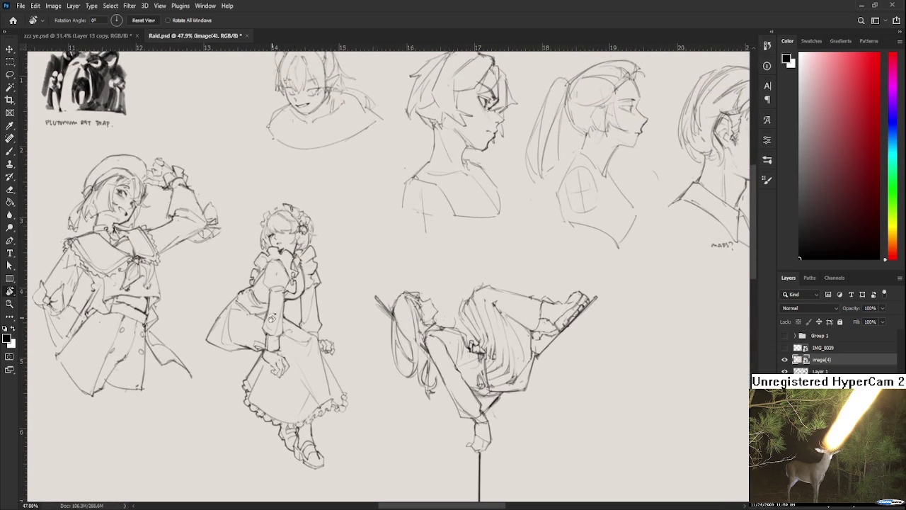
mouse_move(134, 328)
mouse_down()
mouse_move(256, 391)
mouse_move(90, 324)
mouse_up()
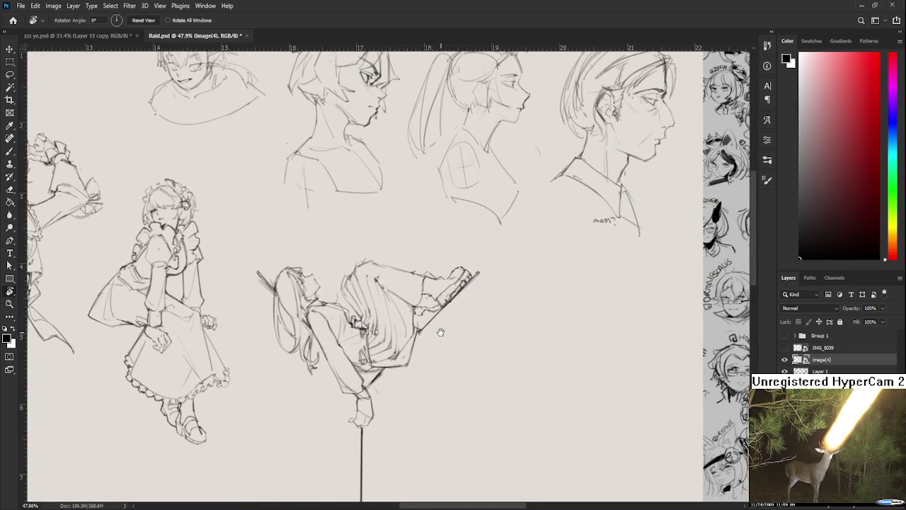
drag(441, 333, 249, 374)
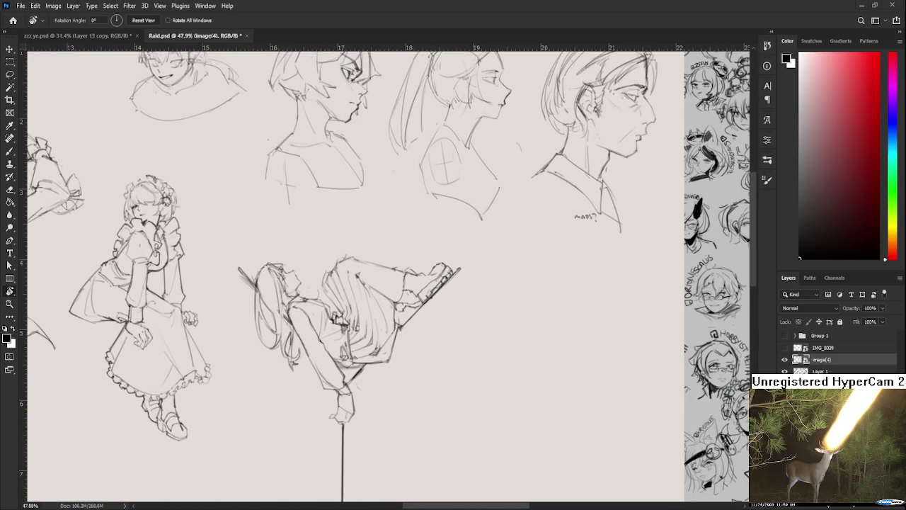
scroll(354, 277, down, 3)
scroll(354, 276, down, 2)
scroll(354, 276, up, 2)
scroll(354, 276, up, 1)
drag(253, 466, 305, 309)
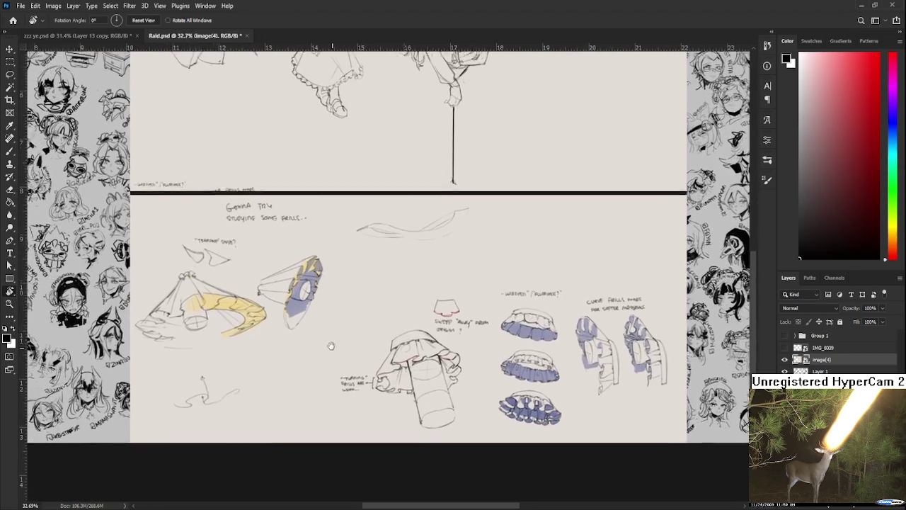
Inspect the sheet's frill studies and upper figure sketches up close.
scroll(394, 381, up, 1)
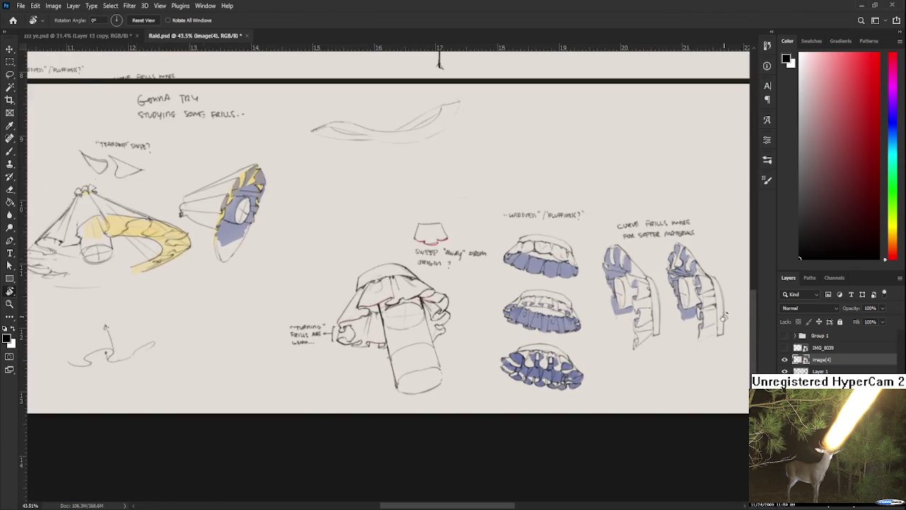
scroll(425, 326, up, 1)
scroll(425, 326, down, 2)
scroll(408, 325, up, 1)
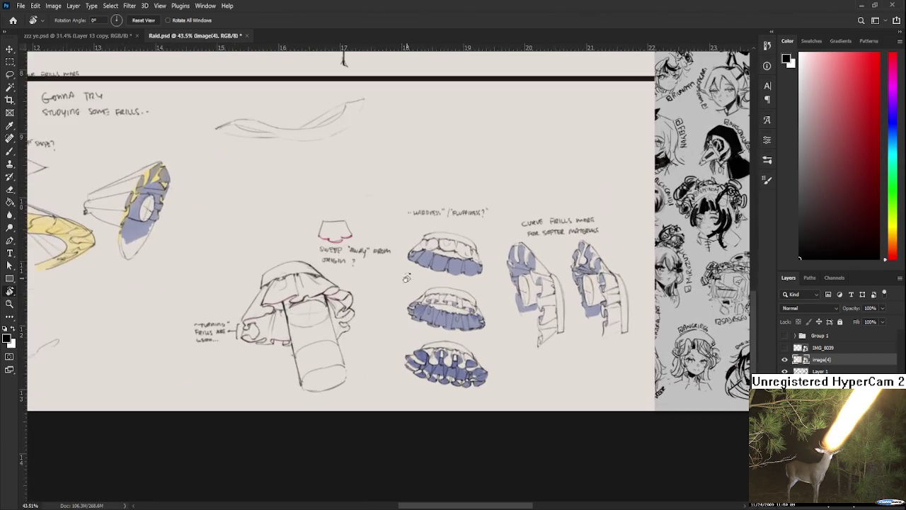
scroll(437, 224, up, 1)
scroll(459, 212, down, 1)
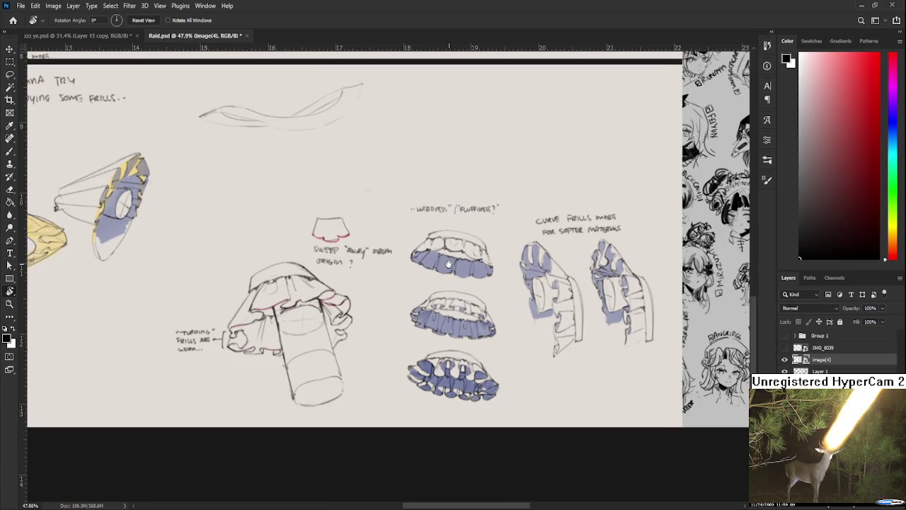
scroll(449, 264, up, 1)
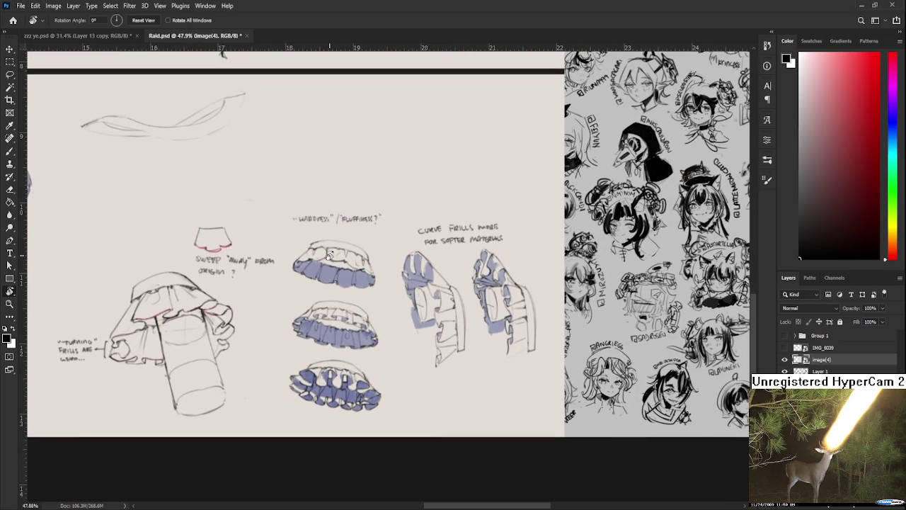
mouse_move(329, 255)
mouse_down()
mouse_move(406, 296)
mouse_move(462, 311)
mouse_up()
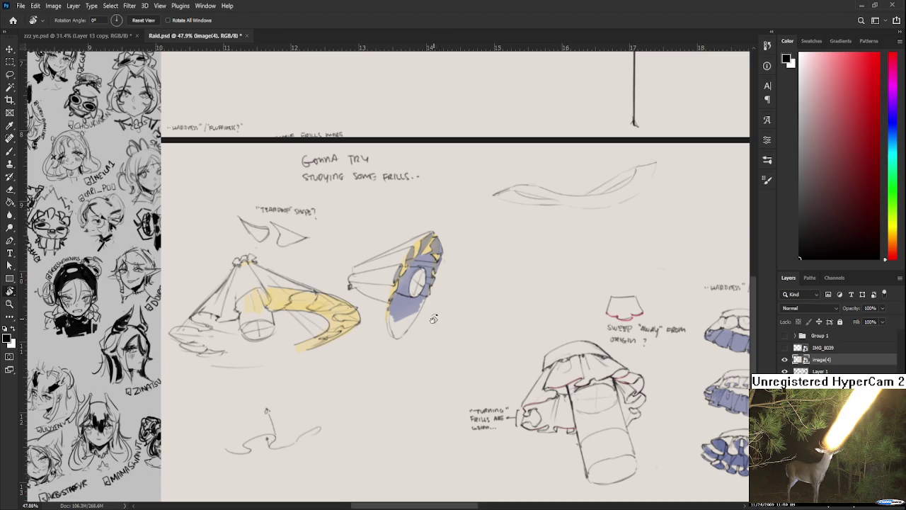
scroll(427, 219, down, 3)
scroll(566, 284, up, 1)
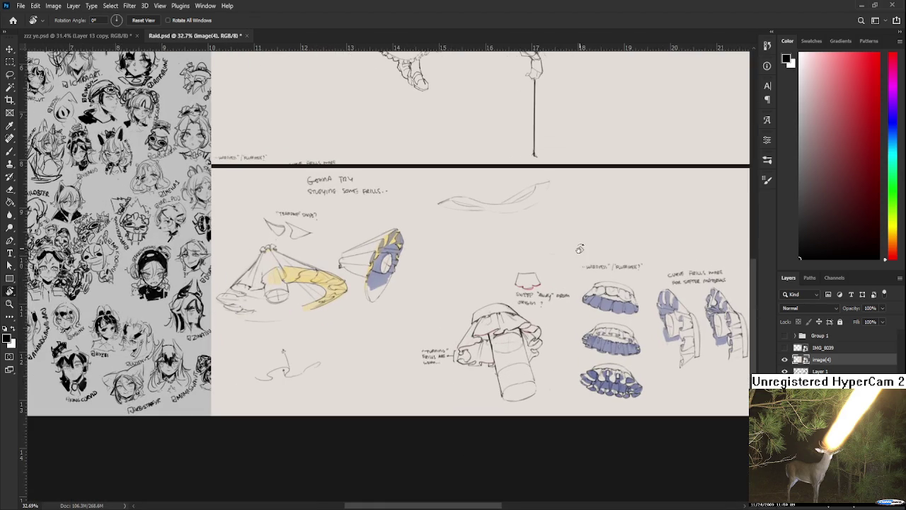
scroll(538, 234, up, 1)
scroll(476, 237, up, 1)
drag(476, 238, 474, 330)
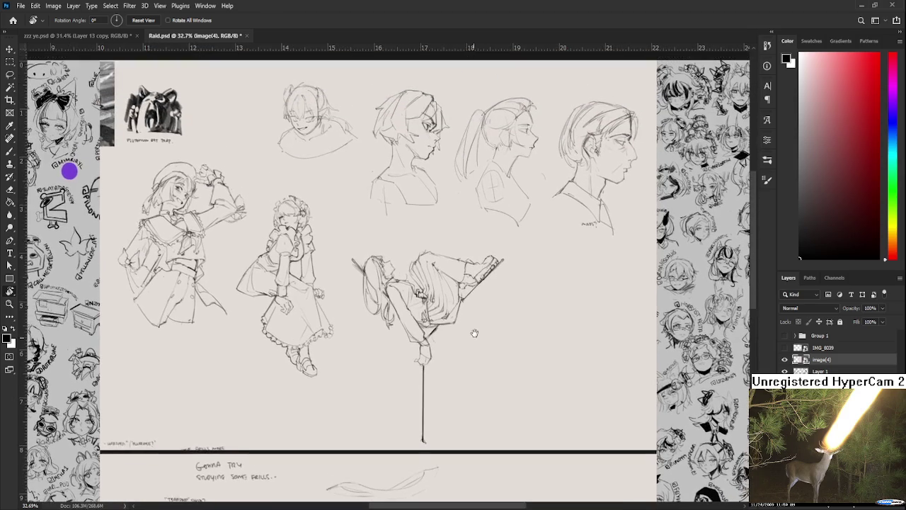
drag(452, 378, 458, 302)
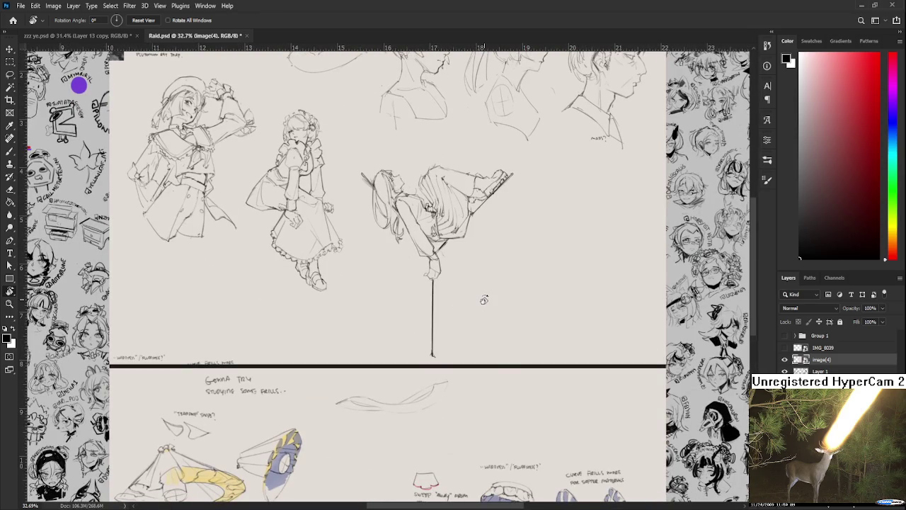
scroll(484, 300, down, 1)
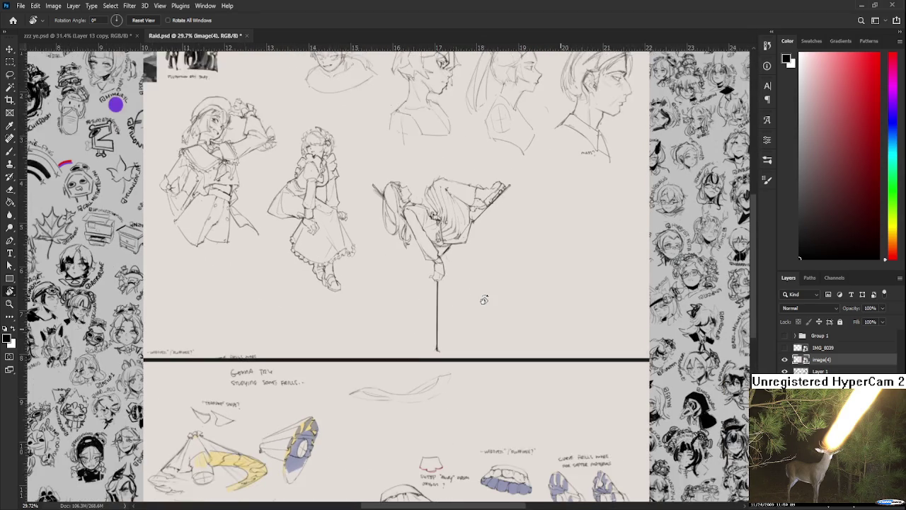
scroll(485, 299, down, 2)
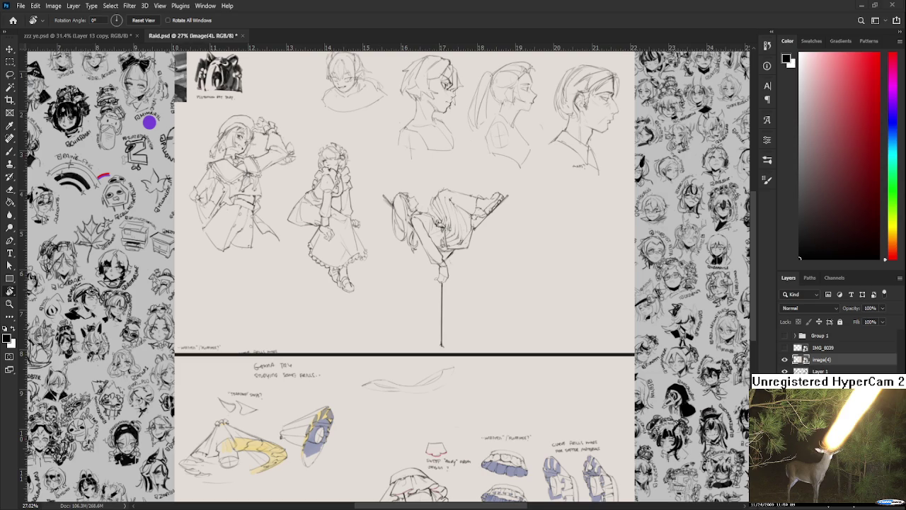
scroll(395, 315, down, 2)
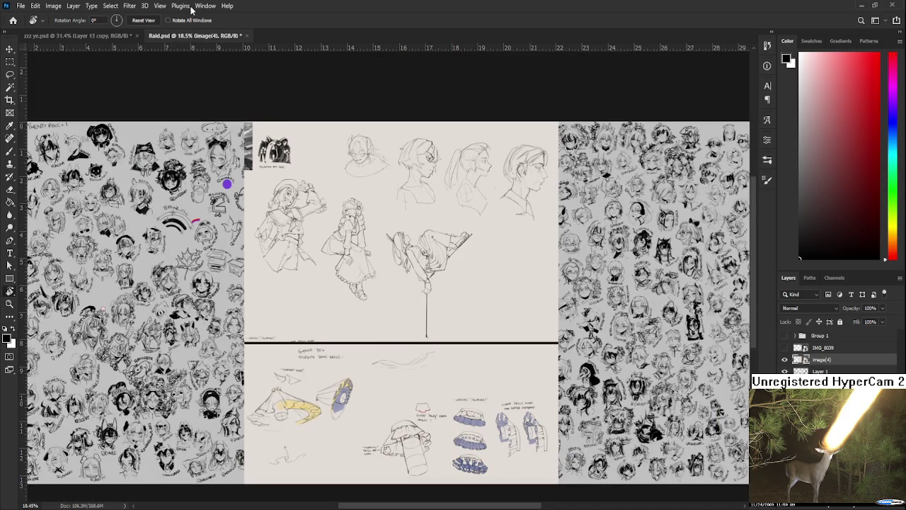
key(ctrl+t)
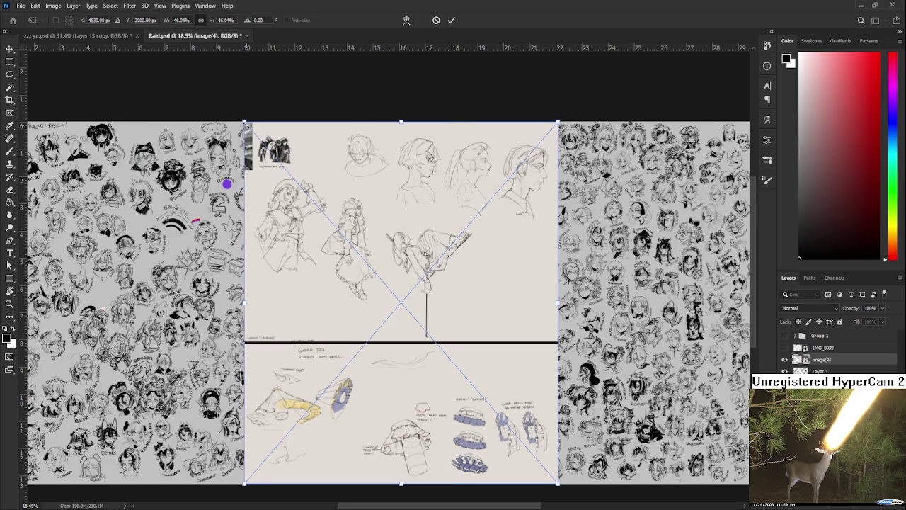
Shrink the study sheet to about 35%, move it up and left, and commit.
drag(244, 123, 320, 209)
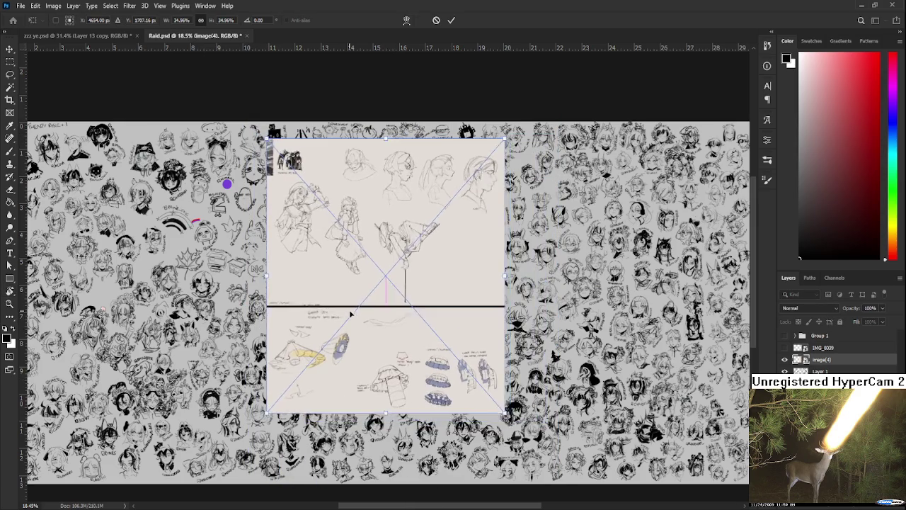
drag(390, 366, 350, 311)
key(Return)
key(r)
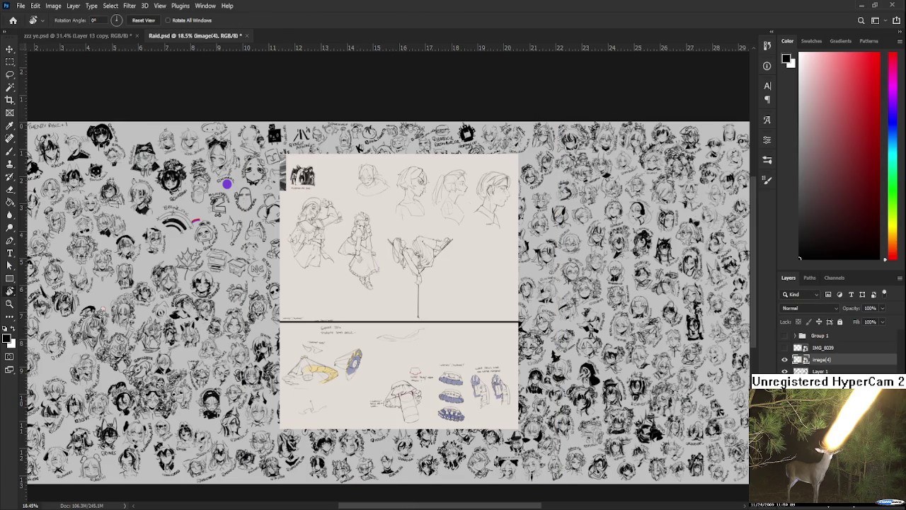
scroll(382, 340, up, 3)
scroll(383, 339, up, 2)
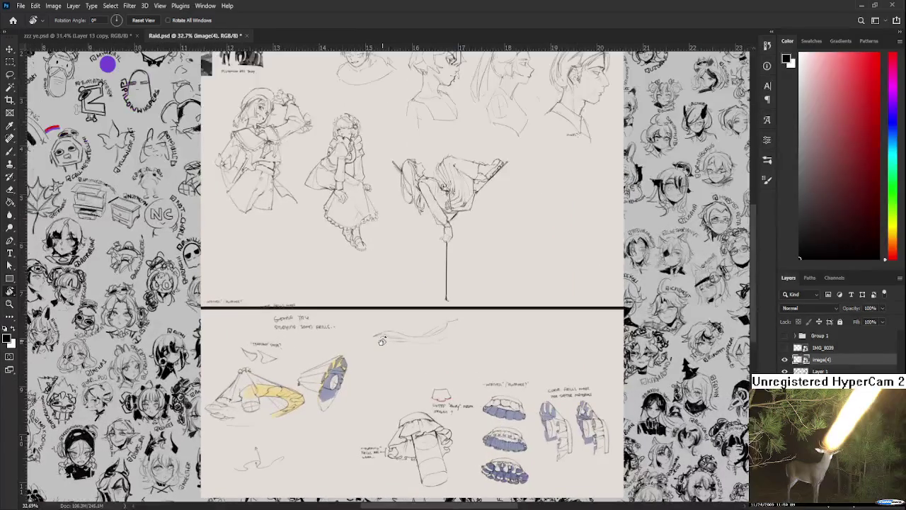
scroll(404, 332, down, 1)
scroll(405, 350, down, 1)
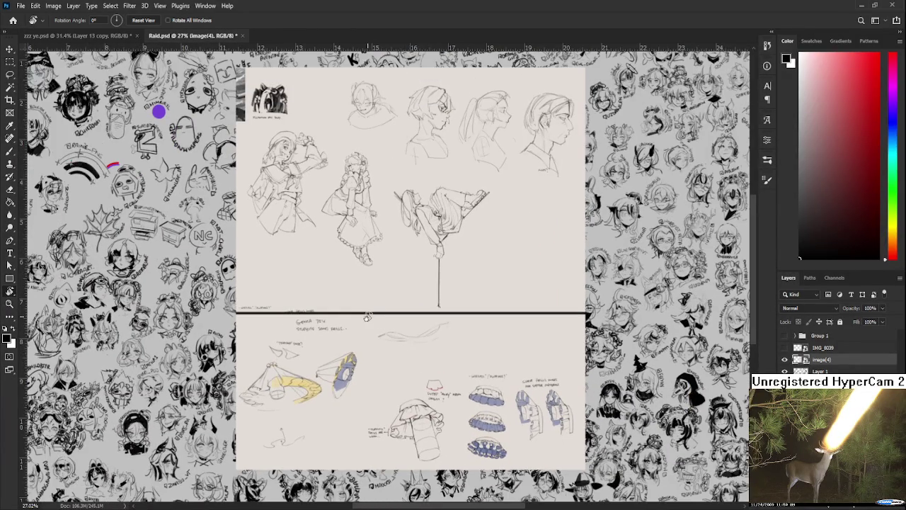
scroll(368, 317, up, 3)
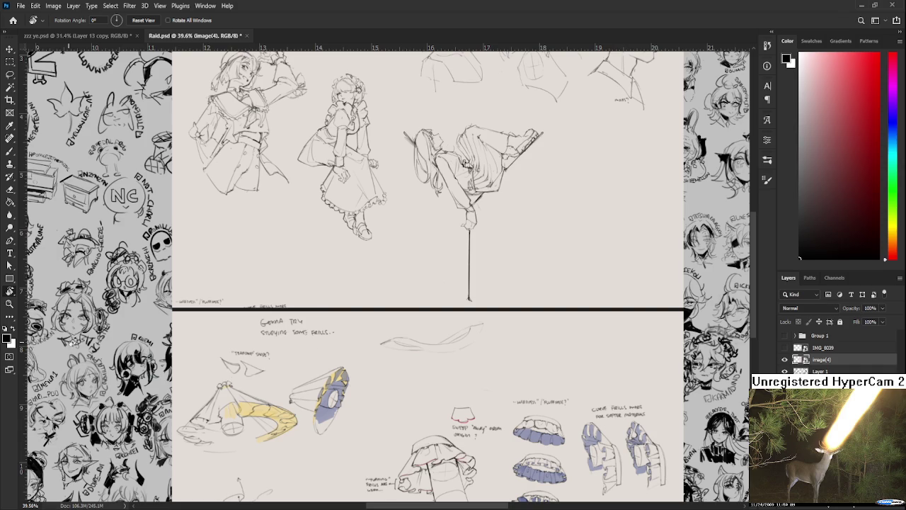
Select the IMG_8039 layer together with image(4) in the Layers panel.
scroll(548, 330, down, 3)
scroll(548, 330, down, 2)
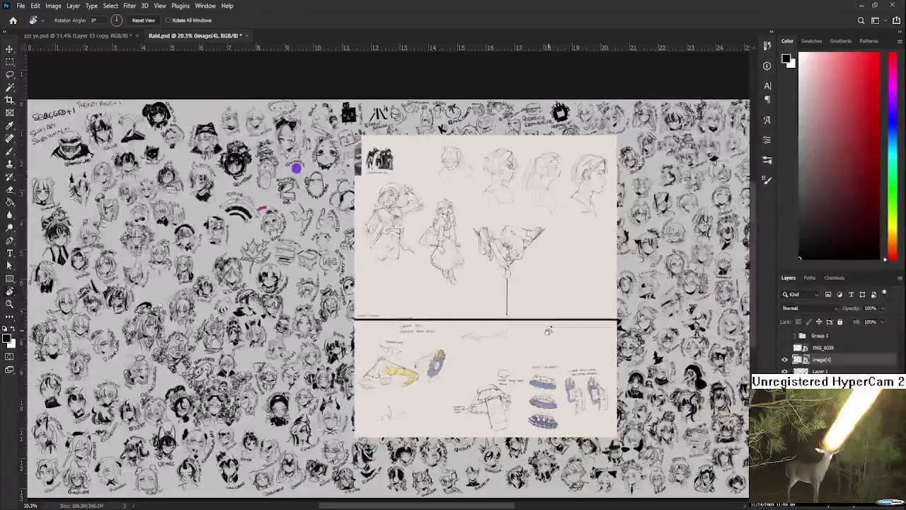
scroll(548, 330, up, 2)
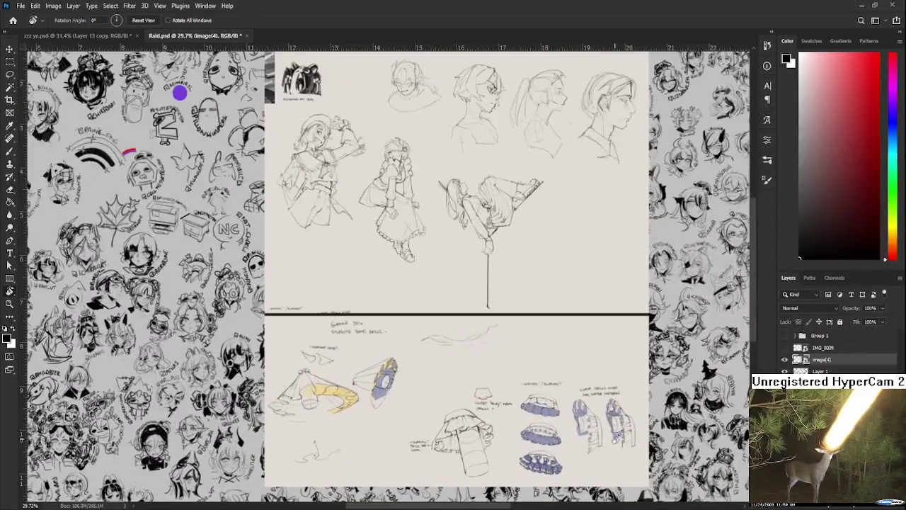
shift+click(832, 352)
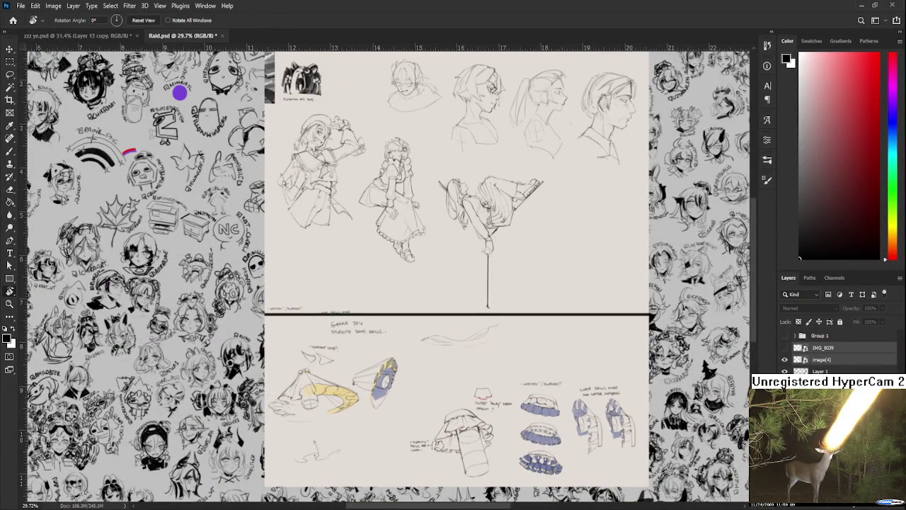
Delete the image(4) and IMG_8039 layers from Raid.psd.
key(Delete)
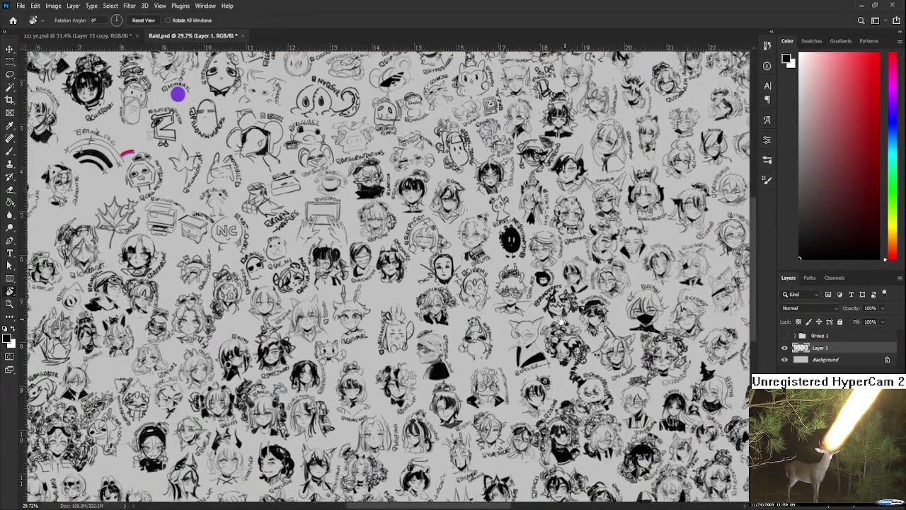
scroll(565, 320, right, 5)
scroll(533, 238, up, 2)
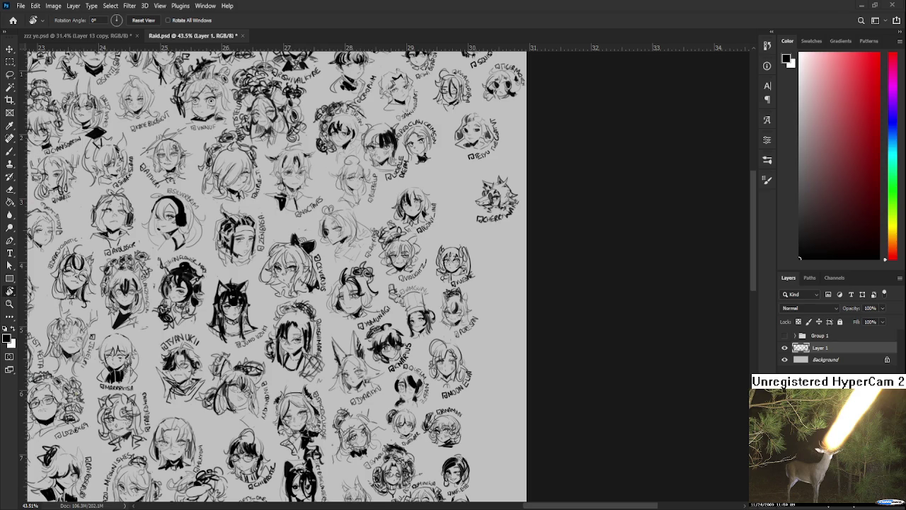
With the Brush, sketch the new face's closed eyelid curves and a short mouth line.
scroll(425, 354, up, 5)
scroll(397, 382, up, 2)
scroll(431, 284, up, 1)
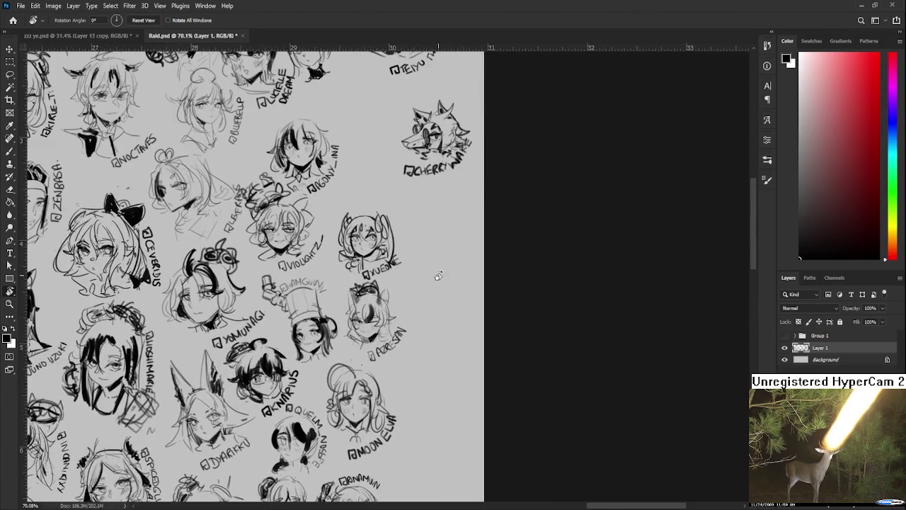
scroll(421, 234, up, 2)
scroll(468, 276, up, 2)
scroll(461, 269, down, 1)
scroll(428, 241, down, 2)
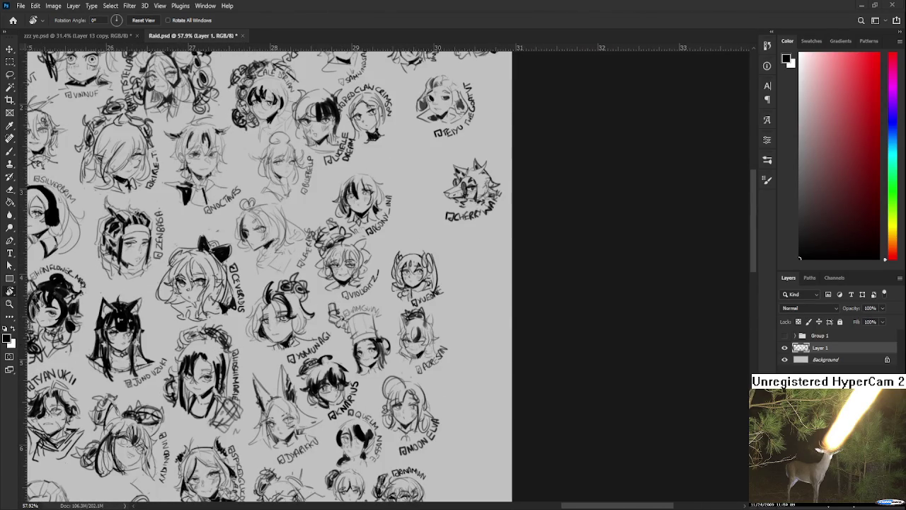
scroll(425, 262, up, 2)
scroll(432, 291, up, 2)
scroll(447, 323, up, 1)
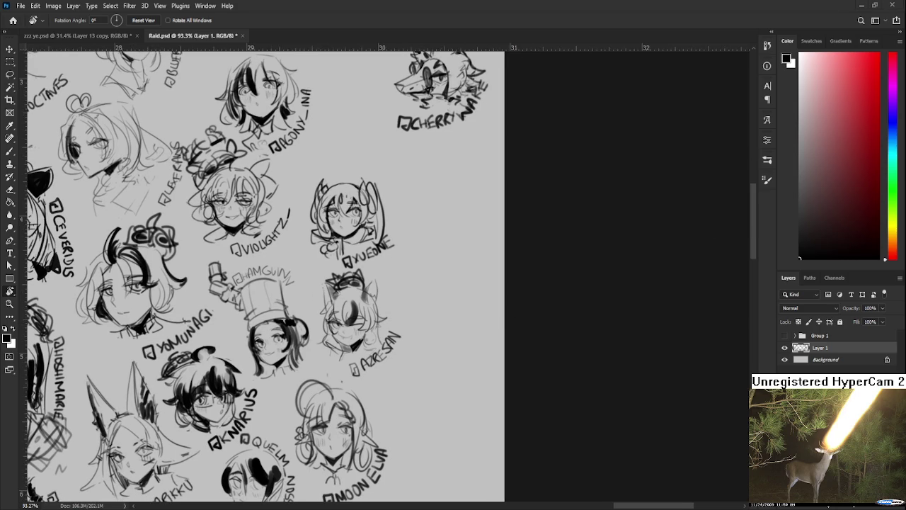
scroll(427, 280, up, 1)
key(b)
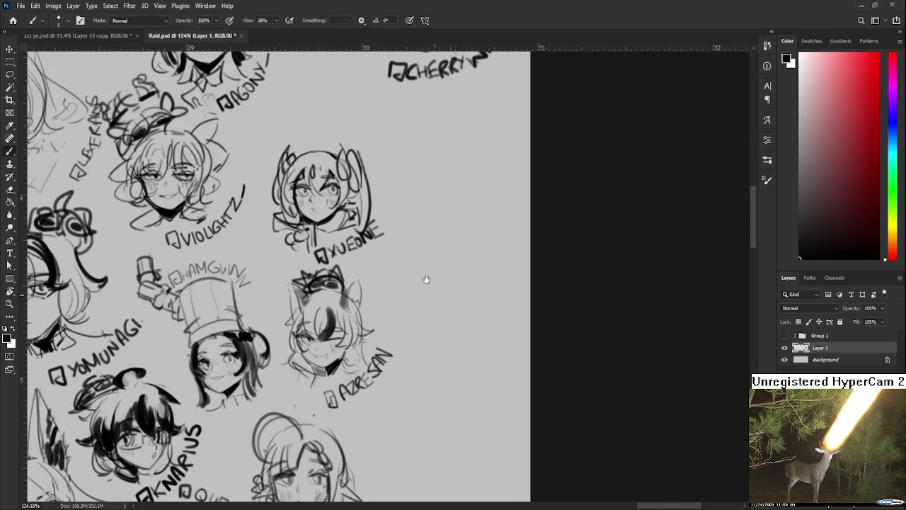
scroll(427, 281, up, 1)
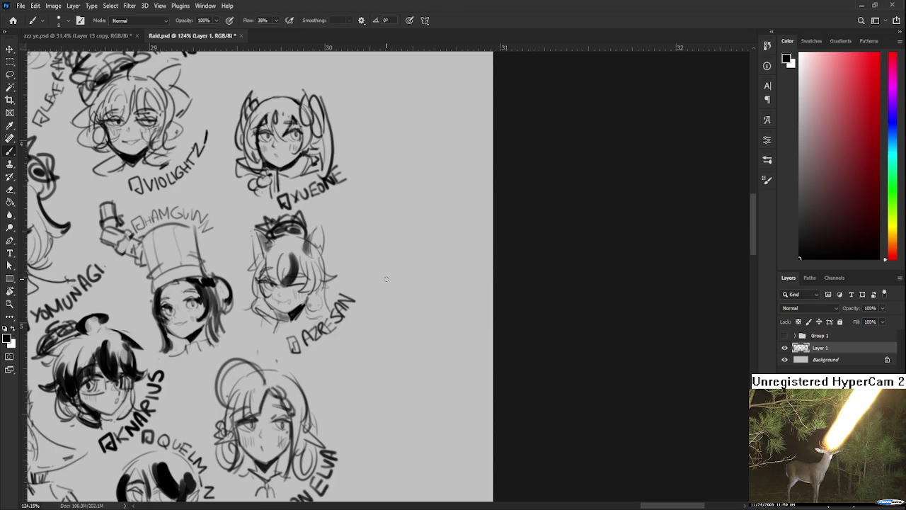
scroll(397, 287, down, 2)
drag(392, 296, 427, 284)
key(ctrl+z)
key(ctrl+z)
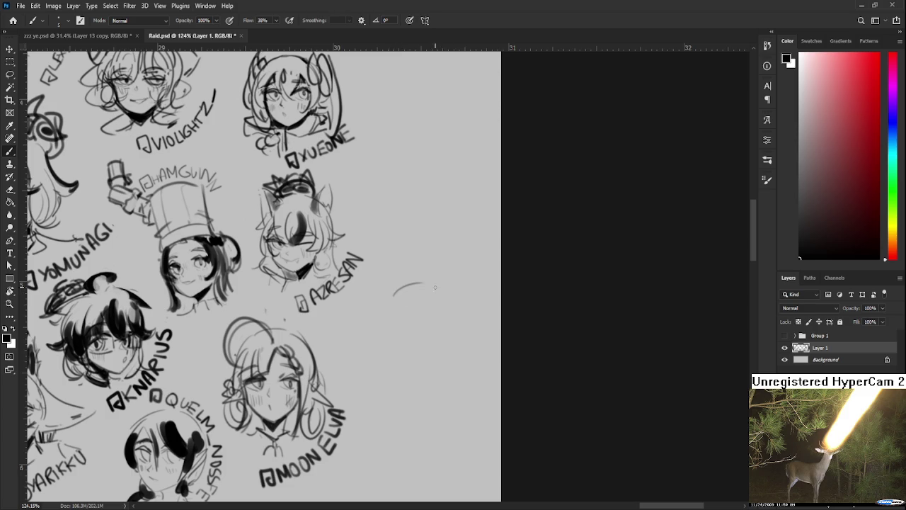
key(ctrl+z)
mouse_move(391, 308)
mouse_down()
mouse_move(409, 297)
mouse_move(422, 306)
mouse_move(410, 298)
mouse_move(422, 306)
mouse_move(393, 315)
mouse_move(380, 303)
mouse_move(415, 303)
mouse_move(425, 283)
mouse_up()
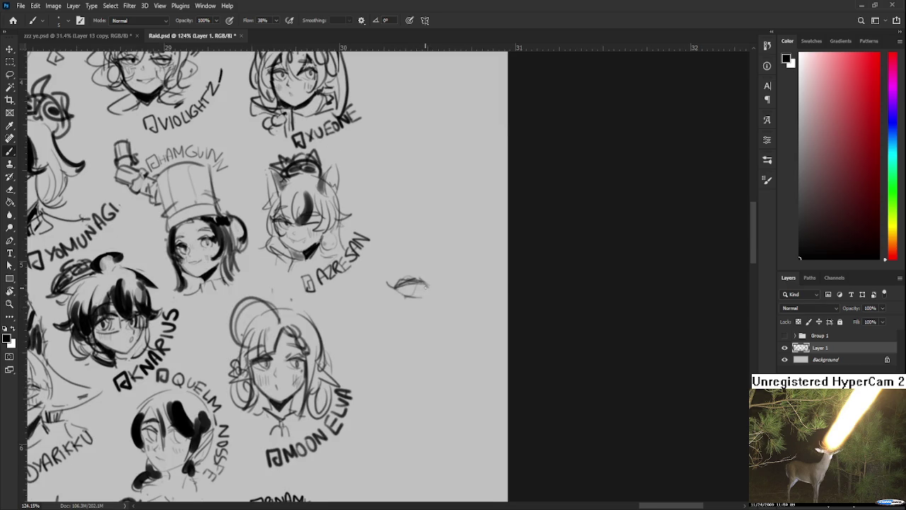
drag(438, 286, 439, 303)
mouse_move(445, 319)
mouse_down()
mouse_move(413, 317)
mouse_move(417, 330)
mouse_move(448, 297)
mouse_up()
key(ctrl+z)
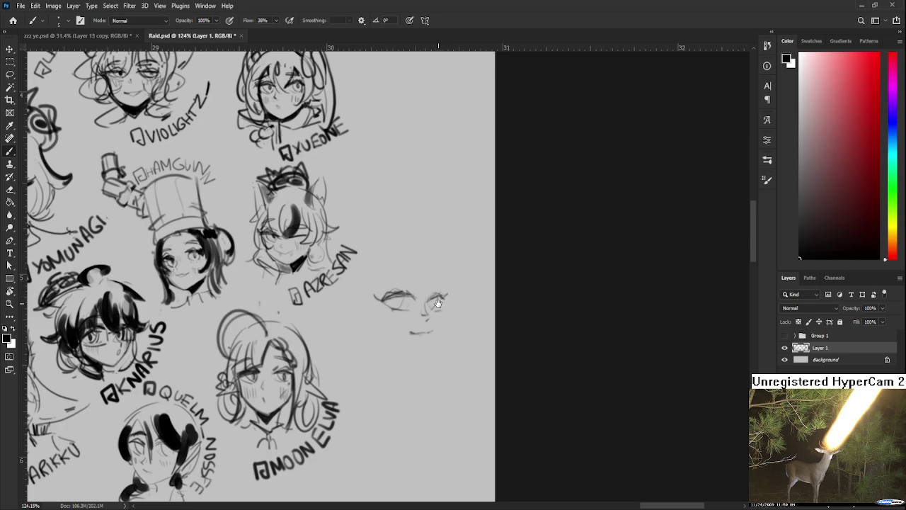
Draw the jawline, chin and left side of the face, undoing and redrawing strokes.
scroll(439, 299, down, 1)
key(ctrl+z)
mouse_move(448, 281)
mouse_down()
mouse_move(444, 322)
mouse_move(415, 346)
mouse_up()
key(ctrl+z)
key(ctrl+z)
drag(444, 314, 420, 342)
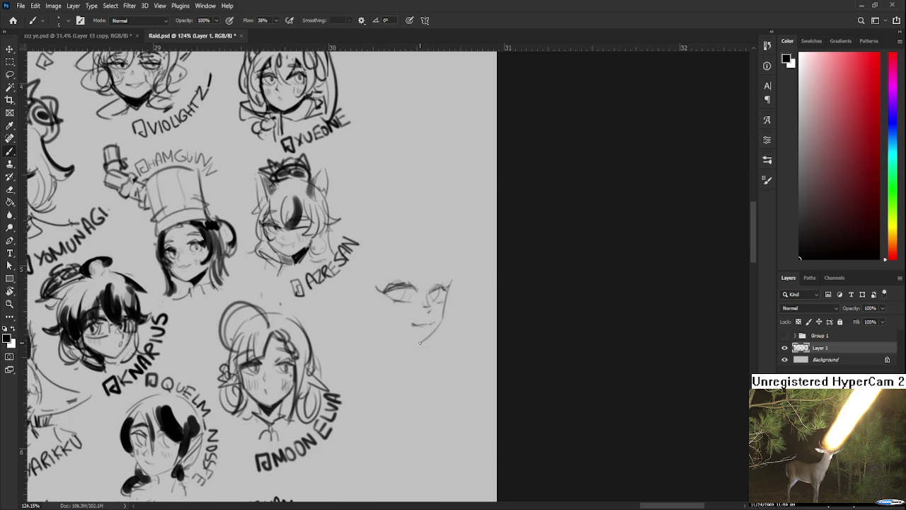
mouse_move(373, 279)
mouse_down()
mouse_move(382, 320)
mouse_move(420, 342)
mouse_up()
key(ctrl+z)
key(ctrl+z)
mouse_move(393, 257)
mouse_down()
mouse_move(383, 291)
mouse_move(393, 317)
mouse_up()
drag(375, 268, 364, 320)
key(ctrl+z)
drag(375, 266, 366, 322)
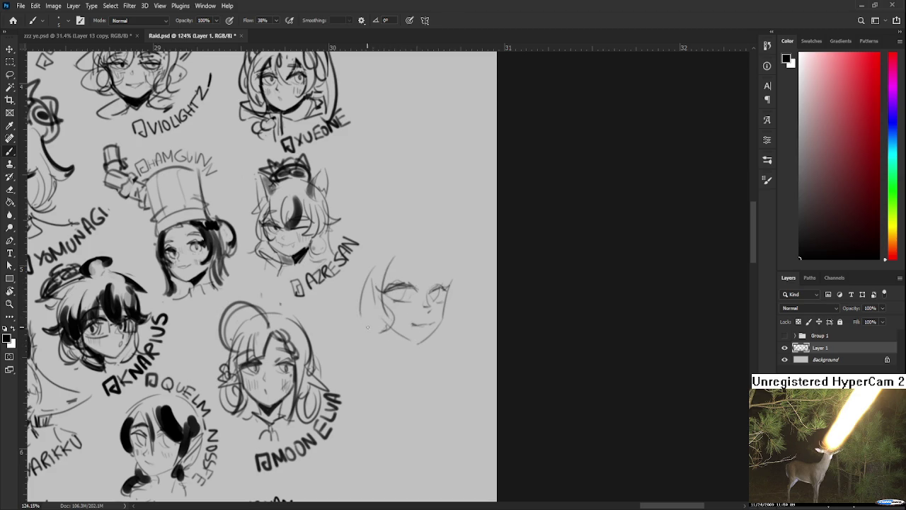
drag(368, 290, 376, 336)
key(ctrl+z)
drag(394, 255, 375, 324)
Add hair strands over the forehead and along the face's right side.
key(ctrl+z)
mouse_move(381, 277)
mouse_down()
mouse_move(384, 318)
mouse_move(398, 297)
mouse_move(395, 313)
mouse_move(408, 317)
mouse_up()
mouse_move(418, 282)
mouse_down()
mouse_move(425, 319)
mouse_move(439, 315)
mouse_move(435, 297)
mouse_up()
mouse_move(431, 249)
mouse_down()
mouse_move(444, 293)
mouse_move(447, 268)
mouse_move(446, 289)
mouse_up()
key(ctrl+z)
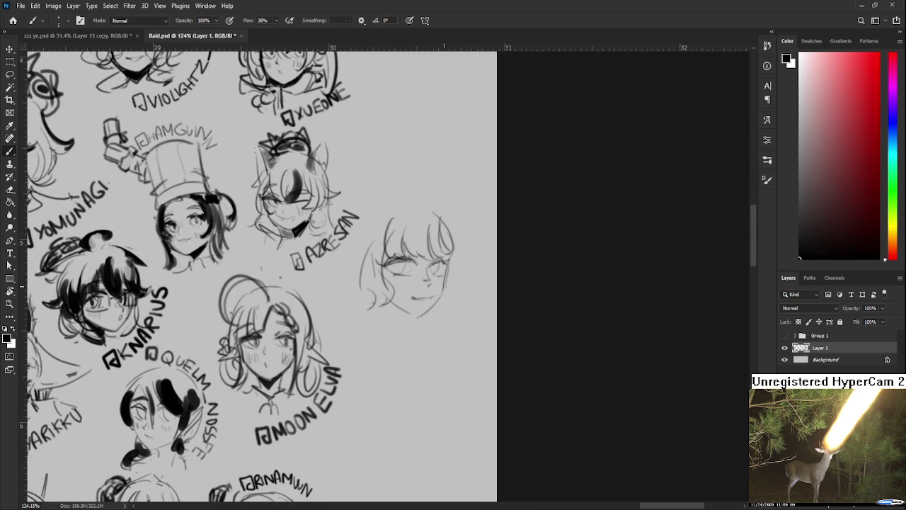
drag(452, 255, 437, 316)
Select the mouth area freehand with the Lasso tool.
key(e)
key(b)
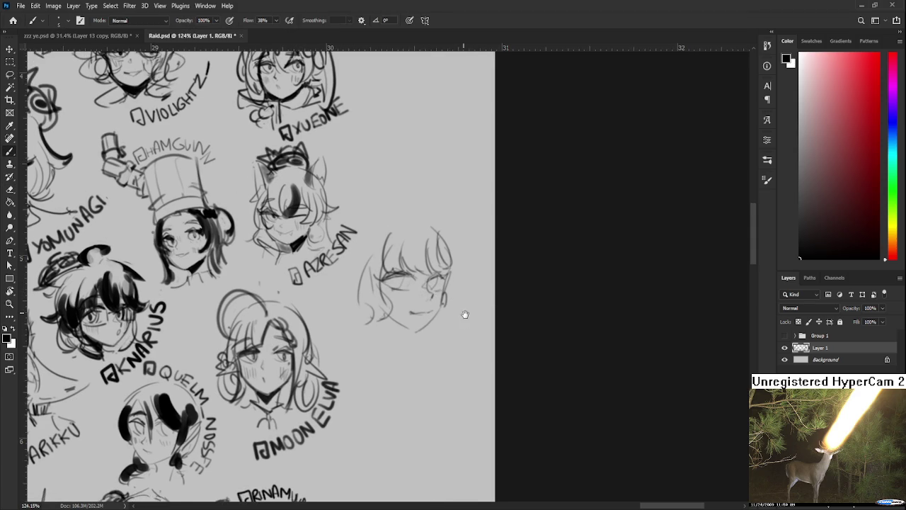
key(e)
key(l)
drag(420, 320, 421, 315)
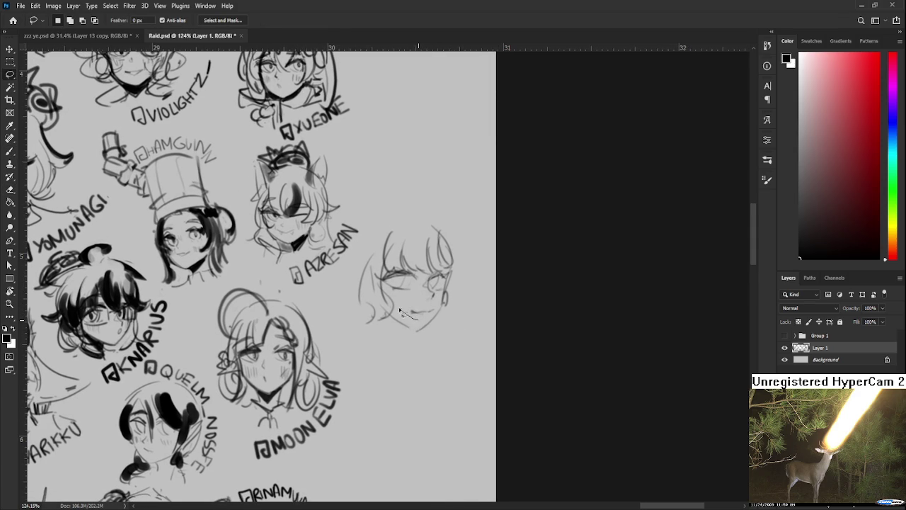
Free-transform the lassoed mouth, apply it and deselect.
key(ctrl+t)
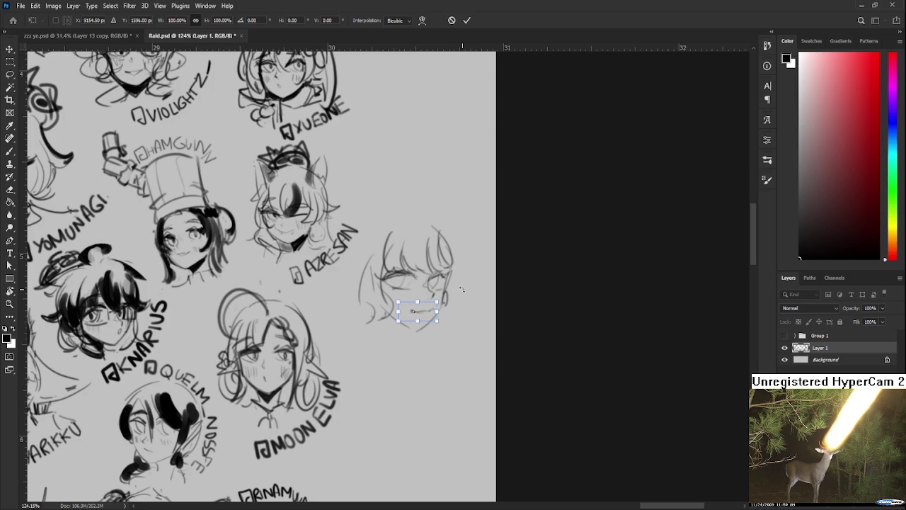
key(Return)
key(ctrl+d)
key(b)
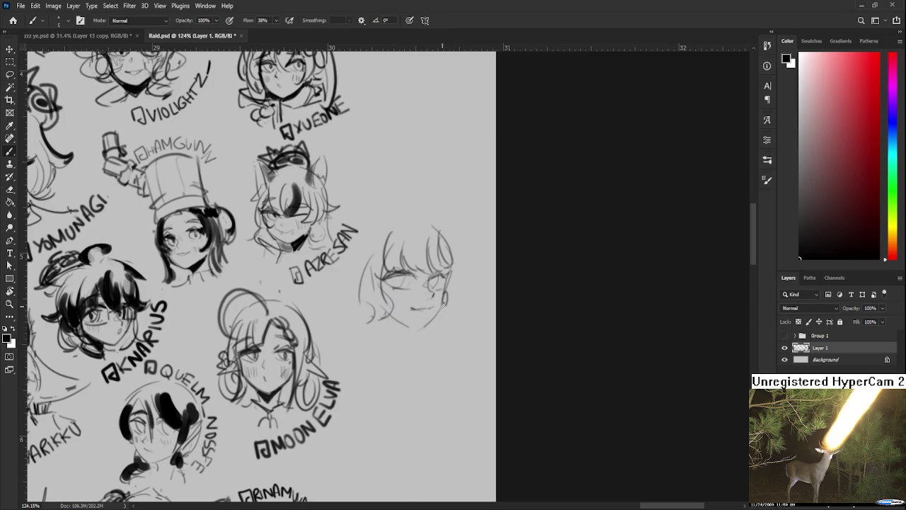
key(ctrl+z)
key(ctrl+z)
key(ctrl+z)
Redraw the jaw and chin line, erase part of the right jaw, and touch up the left eye.
key(e)
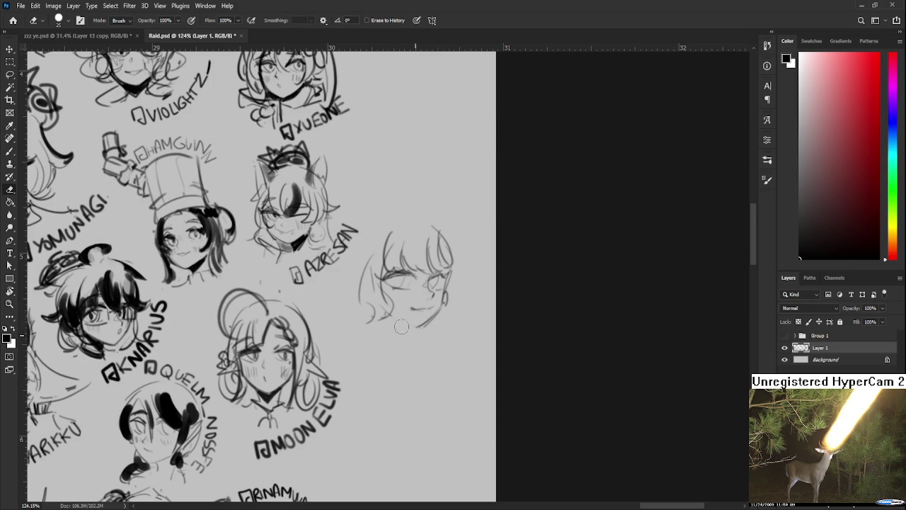
key(b)
drag(391, 317, 409, 328)
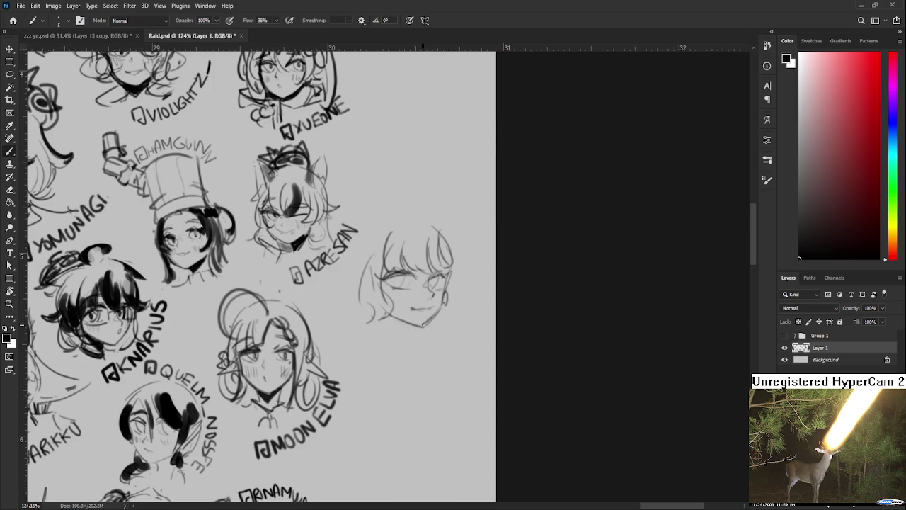
key(e)
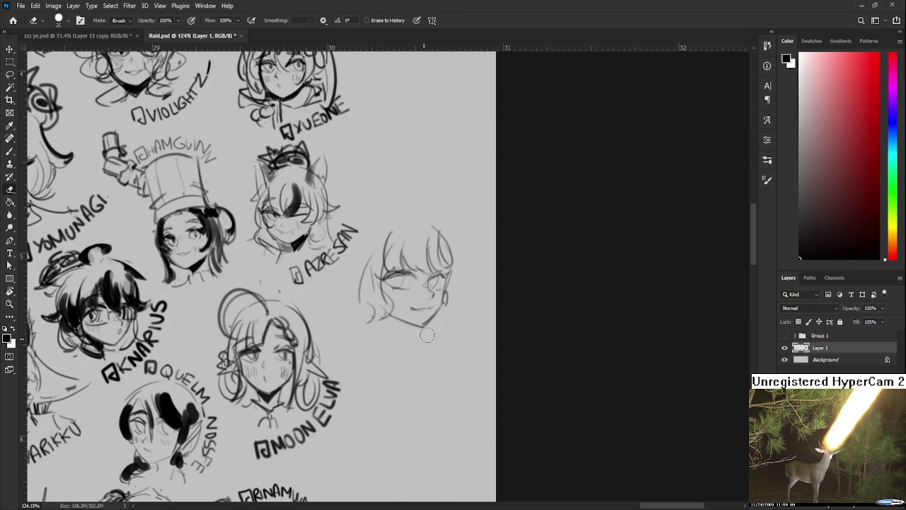
mouse_move(431, 329)
mouse_down()
mouse_move(421, 321)
mouse_move(405, 332)
mouse_up()
key(b)
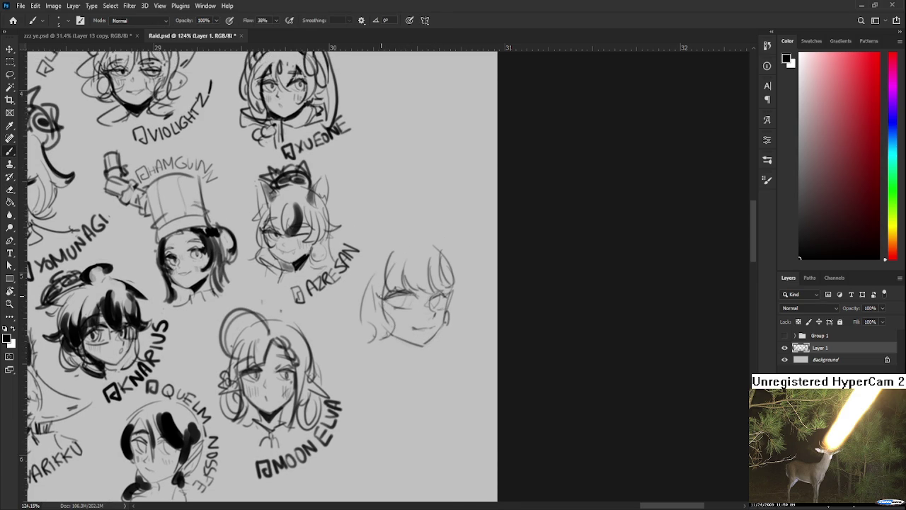
drag(411, 286, 389, 290)
Brush hair strands on the head's crown and down its right side below the jaw.
scroll(453, 283, up, 1)
drag(431, 248, 464, 290)
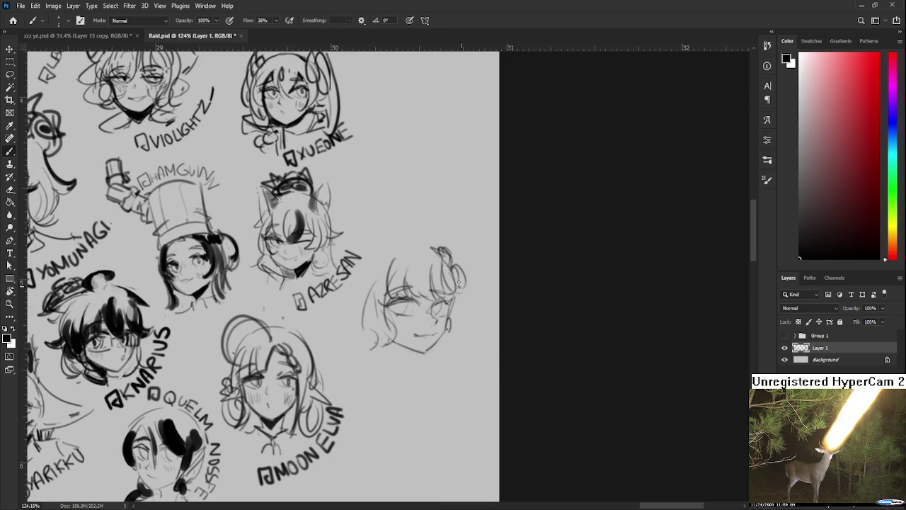
scroll(458, 278, down, 2)
drag(460, 283, 461, 308)
scroll(446, 324, down, 1)
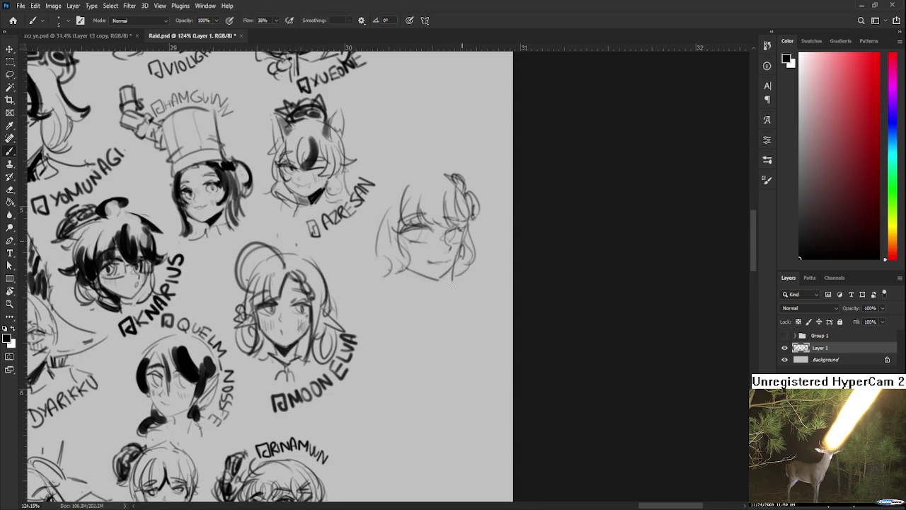
drag(469, 251, 453, 320)
drag(463, 286, 453, 311)
scroll(459, 342, up, 1)
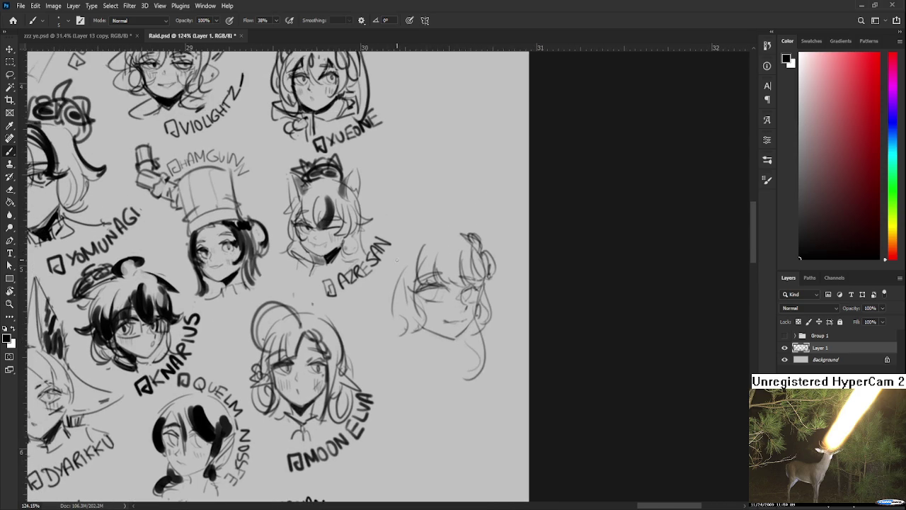
Lasso the whole head sketch, scale it to about 74.4% and nudge it into place.
key(l)
drag(410, 248, 418, 222)
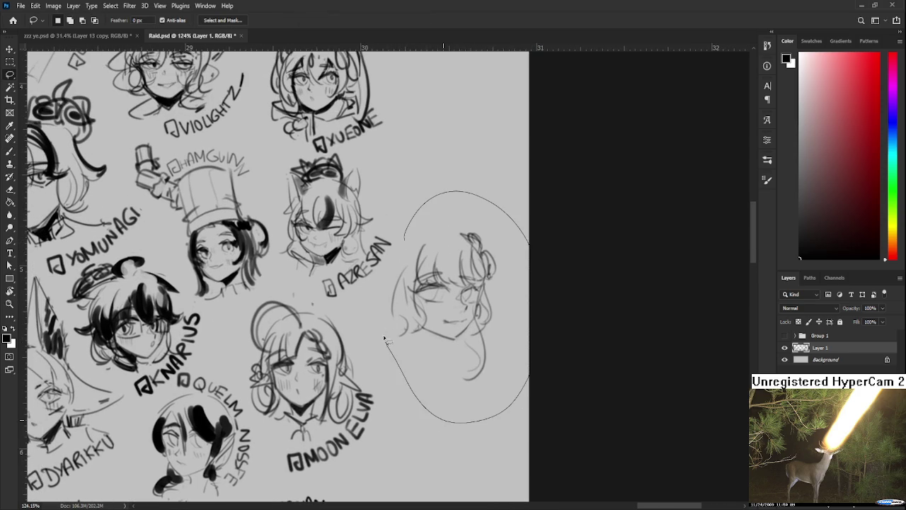
key(ctrl+t)
drag(531, 192, 491, 253)
drag(460, 298, 473, 282)
key(Return)
key(ctrl+d)
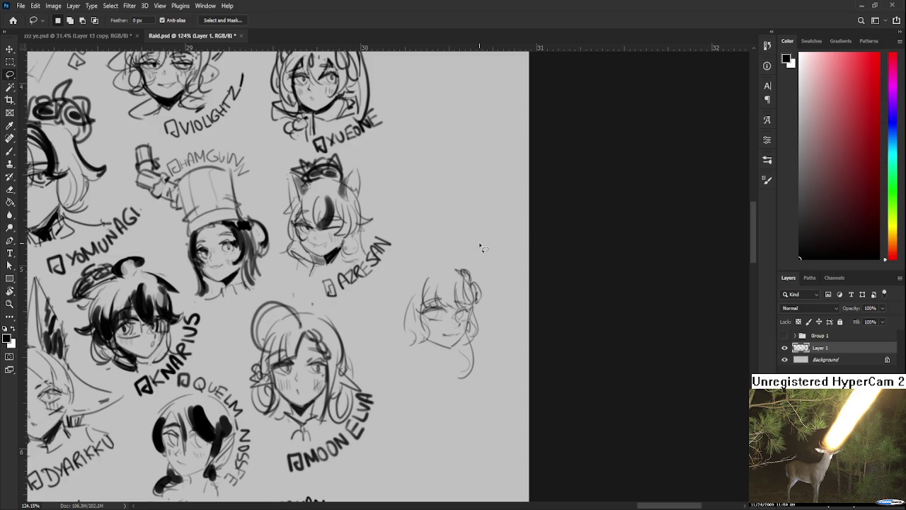
mouse_move(418, 299)
mouse_down()
mouse_move(422, 286)
mouse_move(409, 311)
mouse_up()
Draw extra hair strands on the head's left side and spikes on top.
key(b)
mouse_move(414, 279)
mouse_down()
mouse_move(394, 301)
mouse_move(411, 324)
mouse_up()
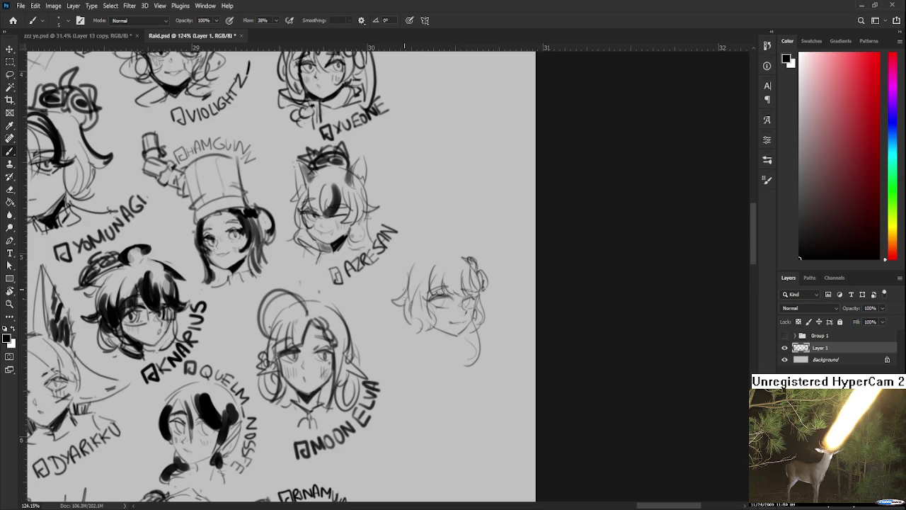
drag(408, 261, 397, 310)
key(ctrl+z)
drag(408, 266, 398, 305)
key(ctrl+z)
key(ctrl+z)
drag(409, 263, 394, 326)
drag(409, 292, 415, 300)
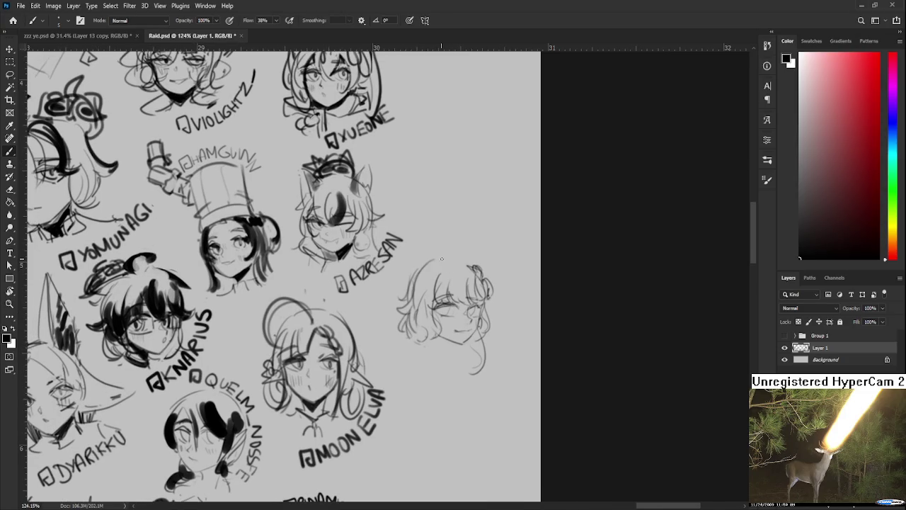
mouse_move(426, 264)
mouse_down()
mouse_move(469, 266)
mouse_move(494, 291)
mouse_move(487, 315)
mouse_move(499, 337)
mouse_up()
scroll(482, 306, left, 1)
scroll(441, 269, up, 2)
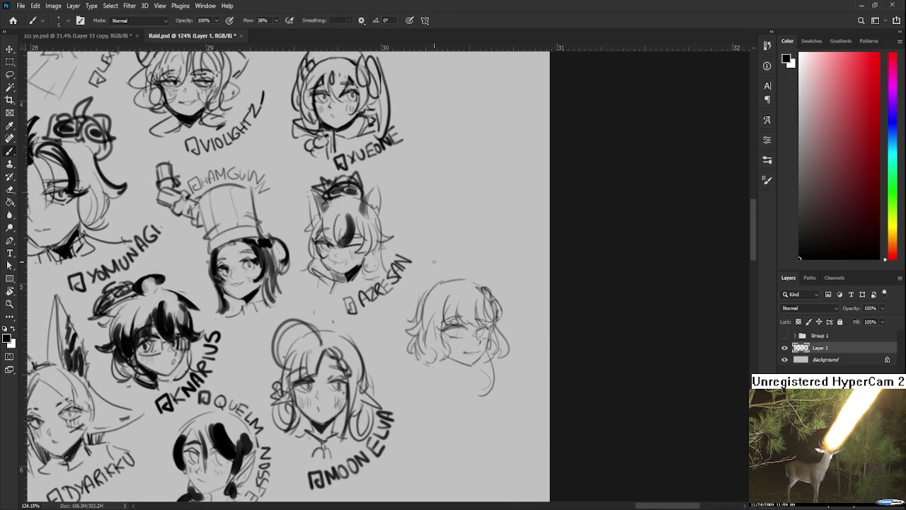
mouse_move(455, 278)
mouse_down()
mouse_move(466, 251)
mouse_move(447, 249)
mouse_move(407, 282)
mouse_move(390, 316)
mouse_move(408, 335)
mouse_up()
Add another top hair spike, longer left strands and a short stroke below the face.
key(ctrl+z)
key(ctrl+z)
drag(468, 247, 451, 277)
drag(387, 347, 416, 331)
mouse_move(409, 295)
mouse_down()
mouse_move(394, 334)
mouse_move(403, 324)
mouse_up()
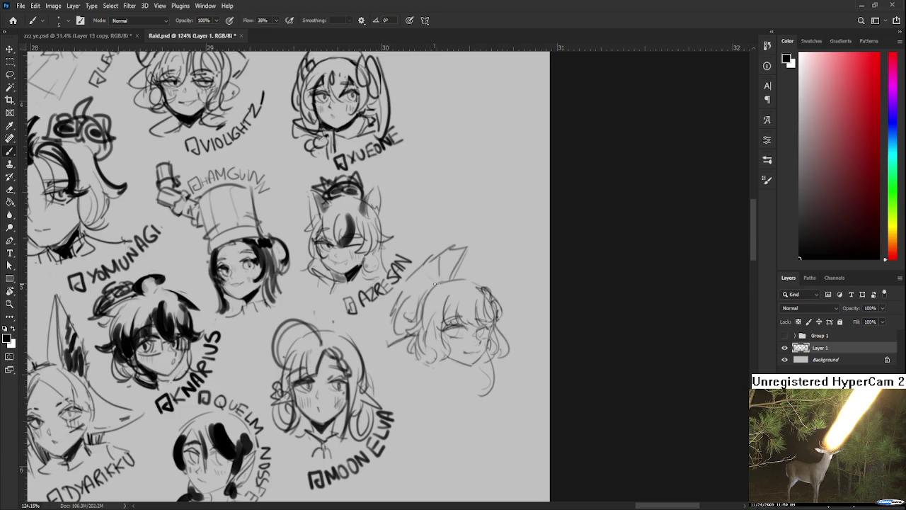
scroll(429, 291, down, 2)
scroll(432, 308, down, 1)
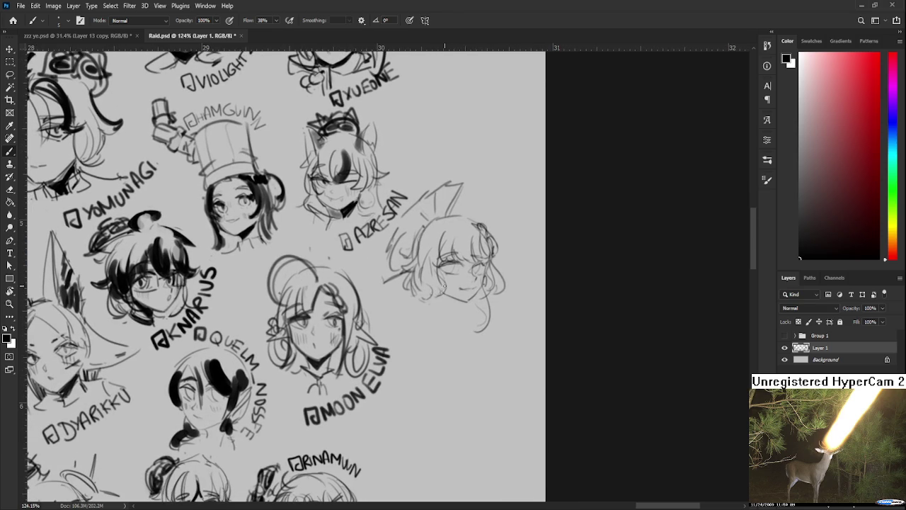
mouse_move(457, 303)
mouse_down()
mouse_move(470, 321)
mouse_move(436, 319)
mouse_up()
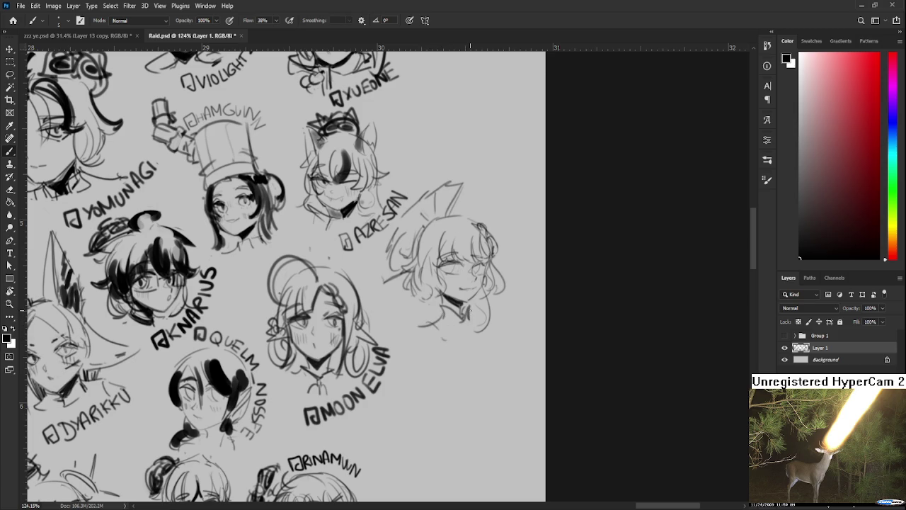
mouse_move(455, 280)
mouse_down()
mouse_move(458, 289)
mouse_move(454, 278)
mouse_up()
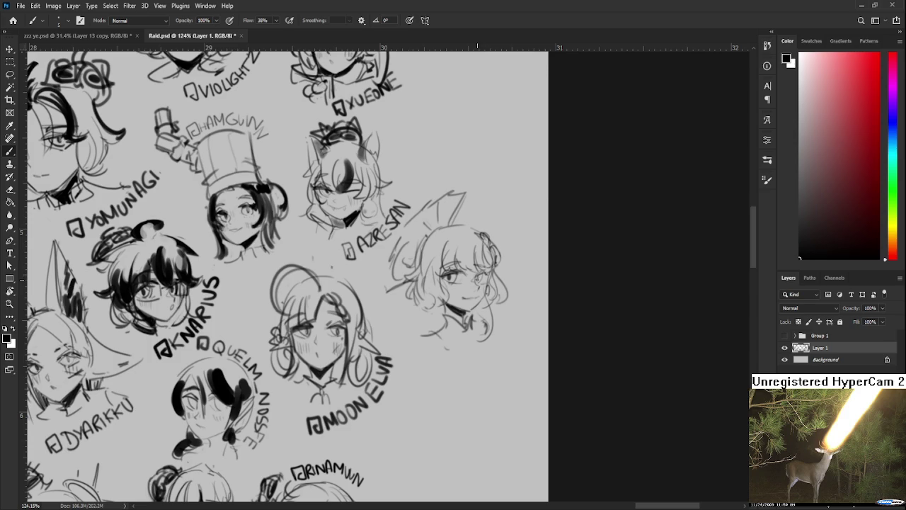
Draw the girl's eyes and lash line, darken her right hair and add small hair flowers.
drag(445, 275, 456, 276)
drag(473, 272, 487, 275)
drag(482, 231, 495, 262)
drag(484, 231, 500, 251)
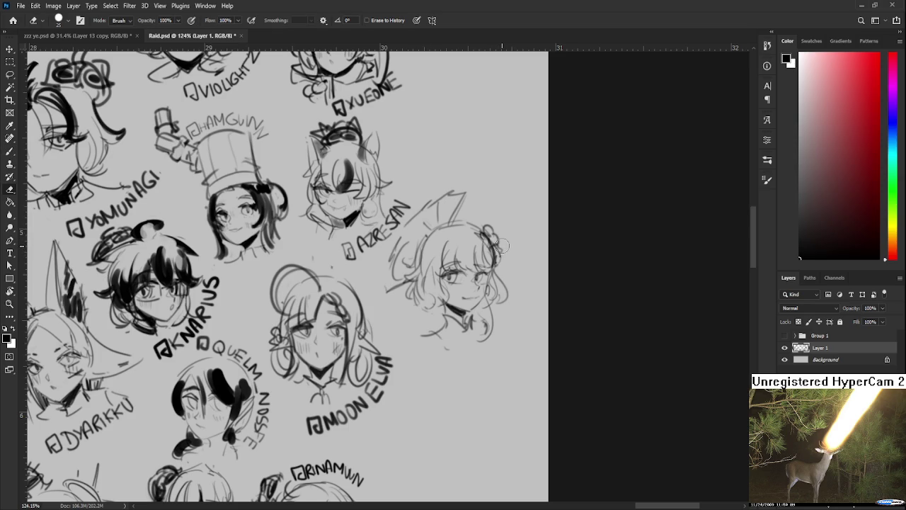
drag(500, 249, 498, 266)
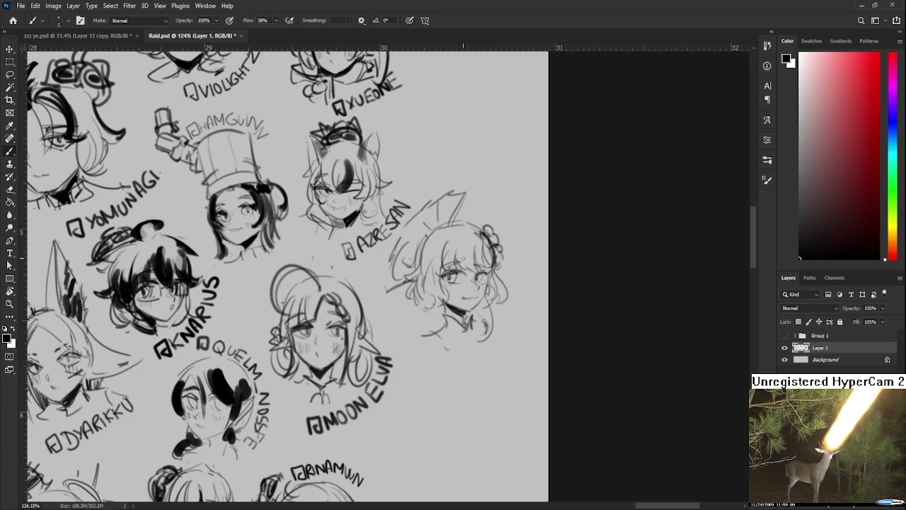
key(e)
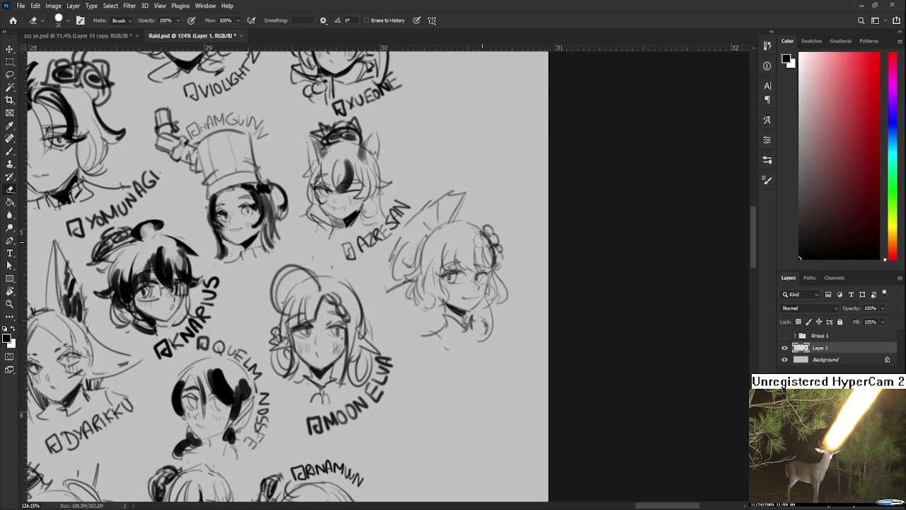
mouse_move(482, 244)
mouse_down()
mouse_move(483, 277)
mouse_move(466, 259)
mouse_up()
key(b)
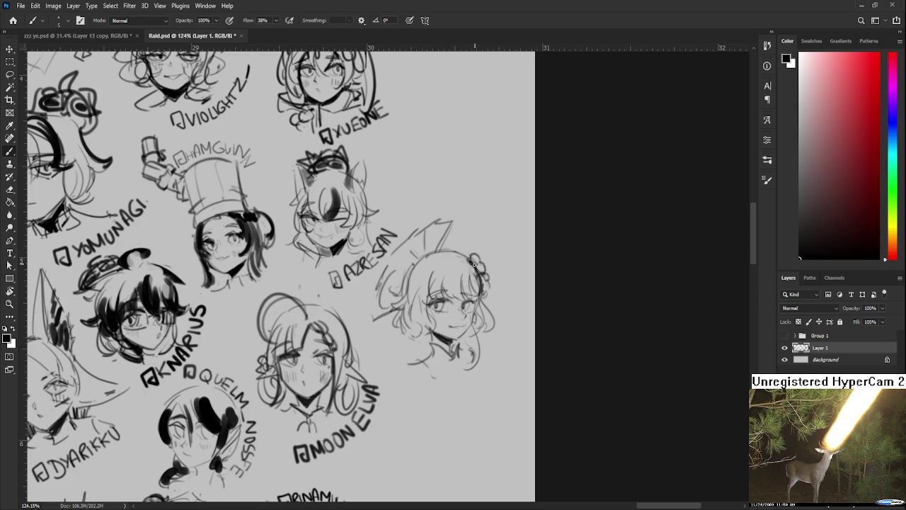
scroll(459, 275, down, 1)
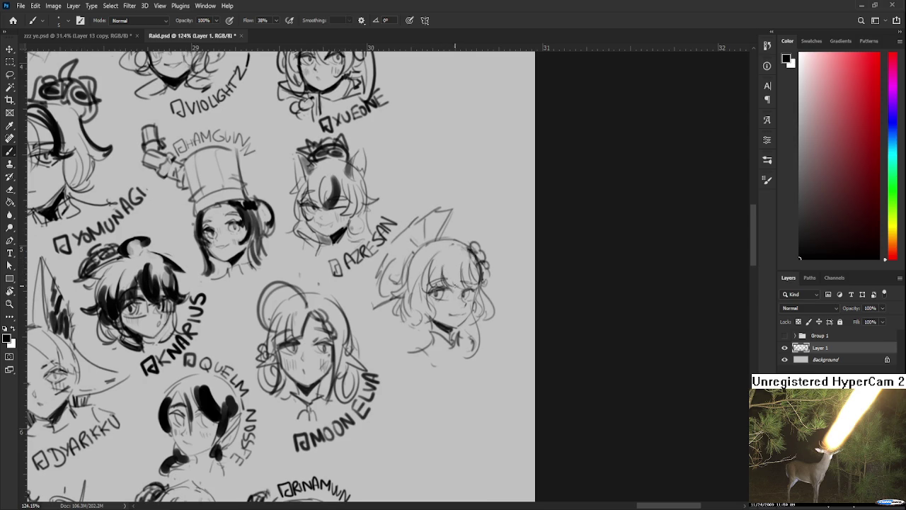
drag(456, 286, 476, 282)
Add a small earring below the ear and fill dark hair along the left edge.
scroll(412, 302, down, 2)
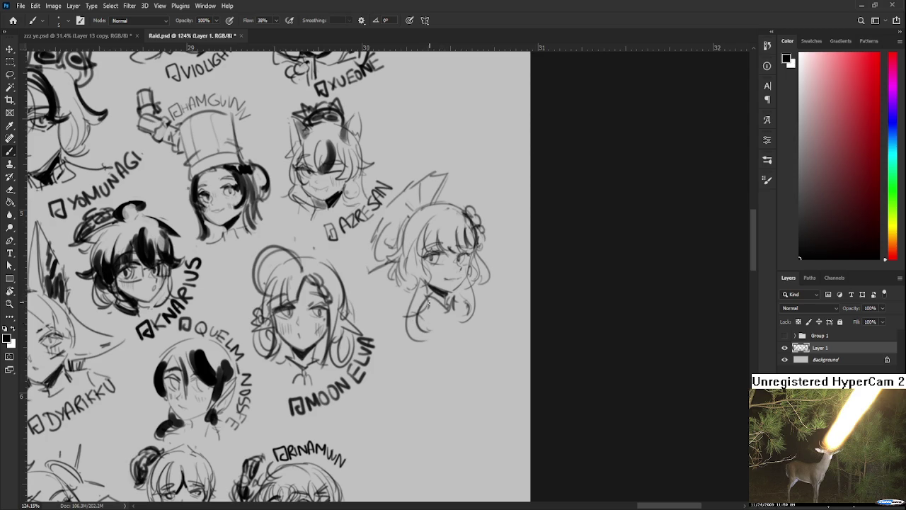
mouse_move(429, 298)
mouse_down()
mouse_move(419, 327)
mouse_move(405, 327)
mouse_up()
key(ctrl+z)
drag(468, 269, 470, 278)
scroll(453, 255, up, 3)
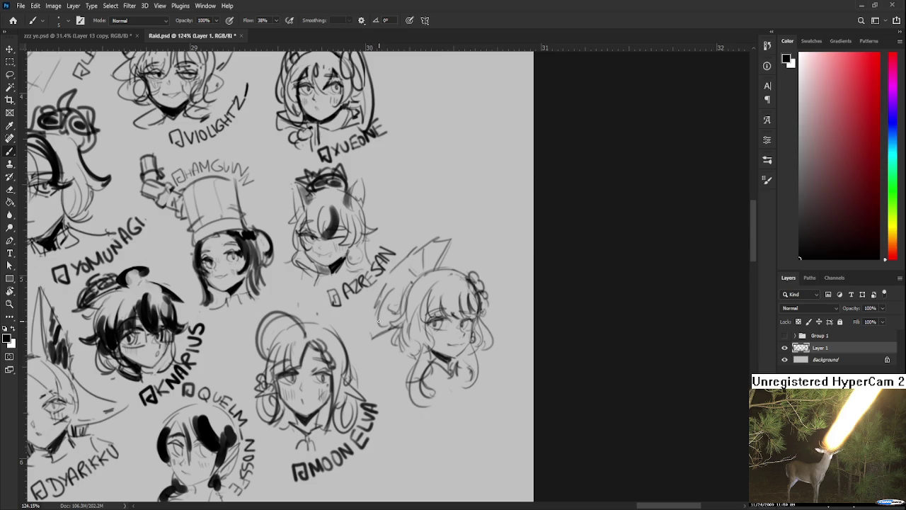
drag(378, 306, 374, 331)
mouse_move(392, 299)
mouse_down()
mouse_move(393, 272)
mouse_move(409, 273)
mouse_move(400, 289)
mouse_move(410, 278)
mouse_move(402, 281)
mouse_up()
mouse_move(429, 248)
mouse_down()
mouse_move(425, 273)
mouse_move(442, 269)
mouse_move(433, 247)
mouse_move(397, 309)
mouse_move(403, 286)
mouse_up()
key(ctrl+z)
key(ctrl+z)
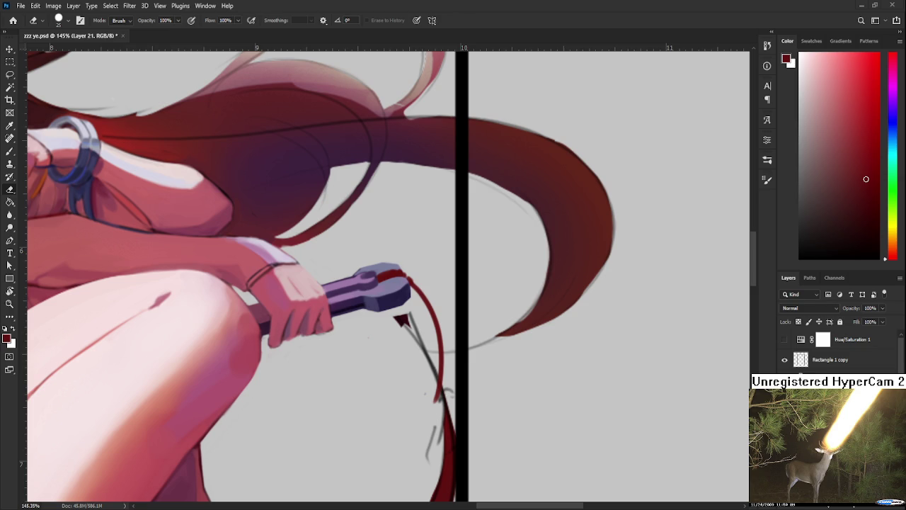
With the Brush, sample the dark red of the hilt cord from the swordswoman painting.
key(b)
alt+click(414, 283)
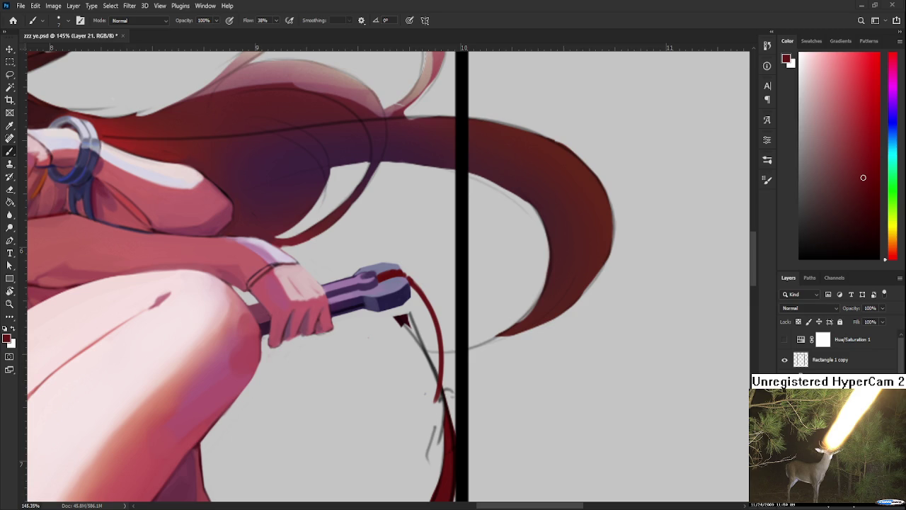
Sample the red cord colour and paint a stroke down the red cord.
key(e)
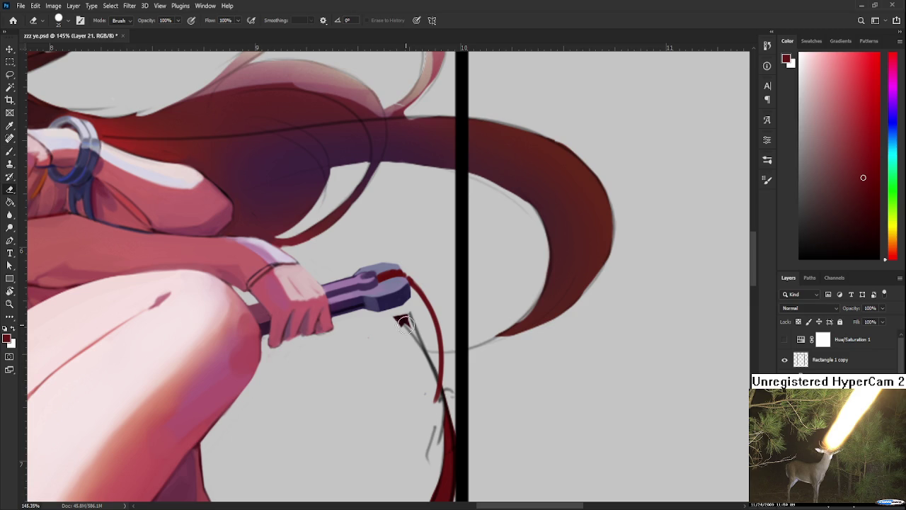
key(b)
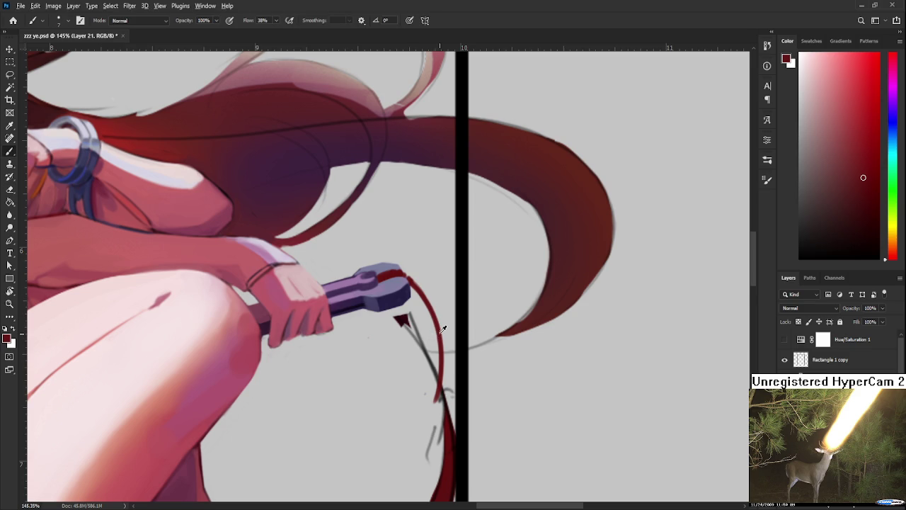
alt+click(441, 330)
drag(439, 367, 422, 281)
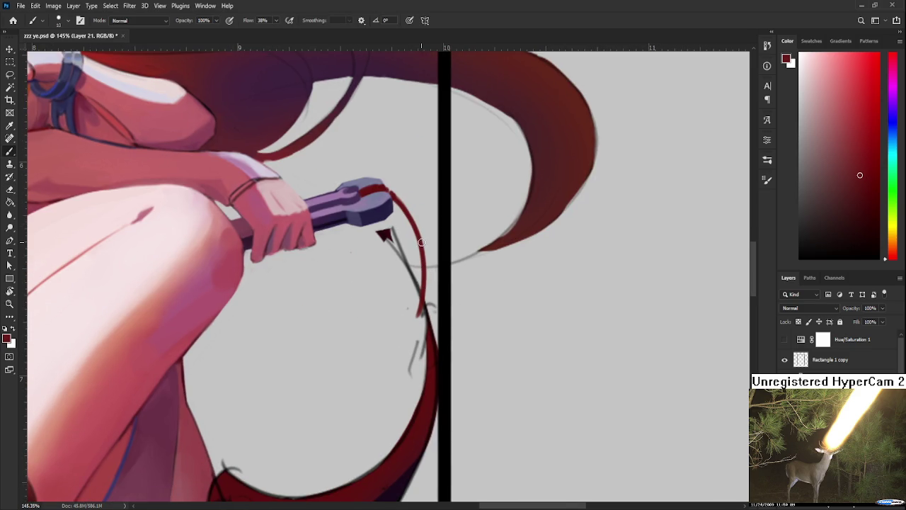
drag(418, 236, 424, 390)
Retry the red cord stroke several times, undoing each attempt.
key(ctrl+z)
drag(421, 255, 425, 361)
key(ctrl+z)
drag(422, 257, 424, 361)
key(ctrl+z)
drag(422, 261, 426, 358)
key(ctrl+z)
drag(422, 254, 426, 346)
key(ctrl+z)
Erase the grey sketch line at the cord and trim the cord's upper part.
key(e)
drag(416, 295, 421, 316)
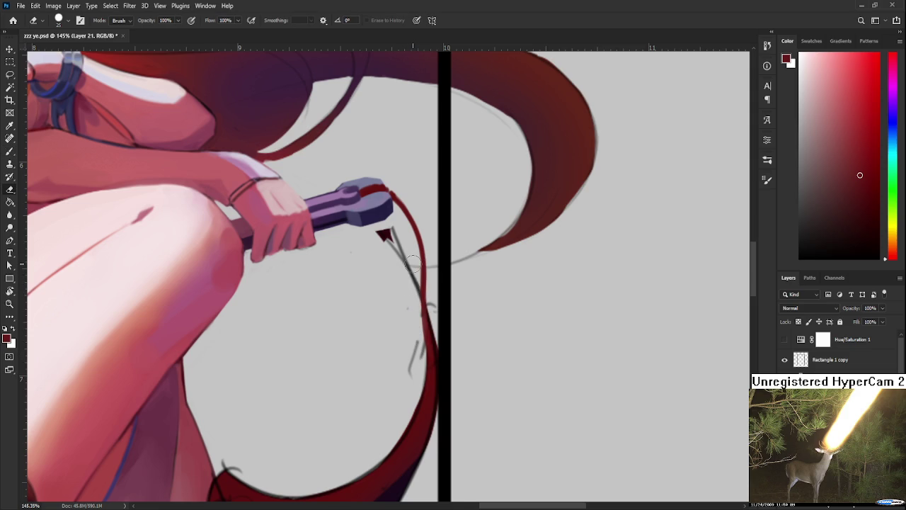
scroll(475, 281, down, 2)
scroll(475, 281, down, 5)
scroll(470, 280, up, 5)
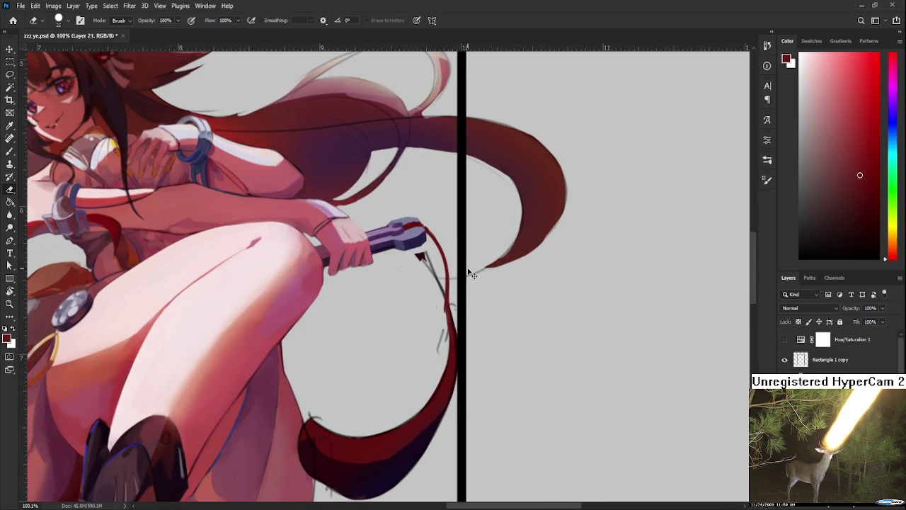
drag(446, 263, 444, 322)
scroll(453, 287, down, 2)
scroll(549, 340, left, 2)
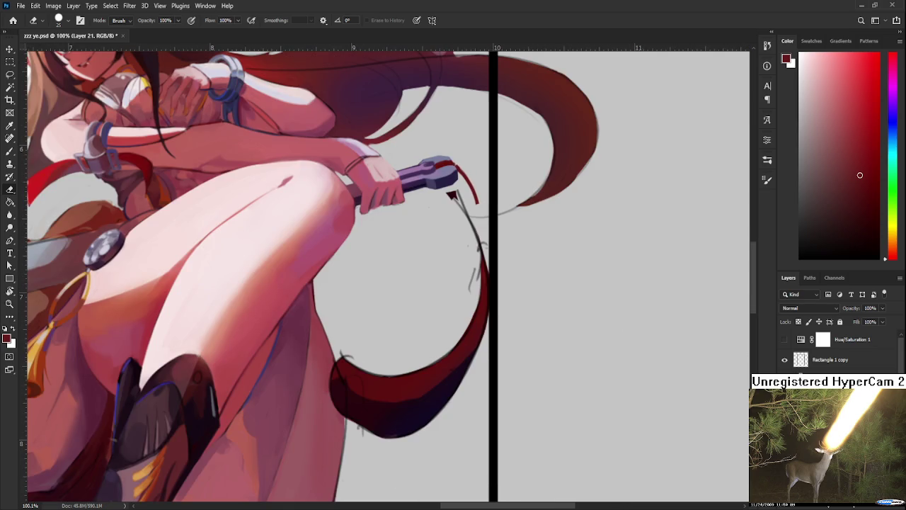
Resample a muted rose red from the cord and lasso the hanging red strand.
key(b)
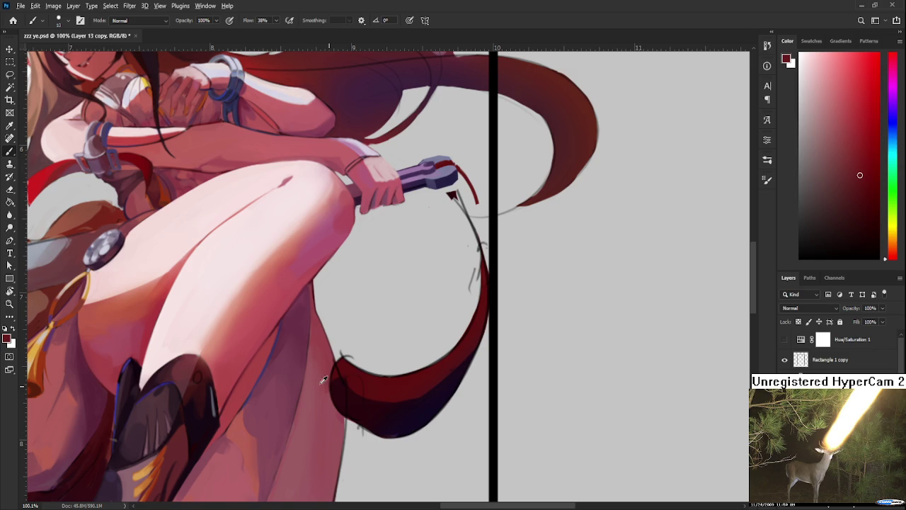
alt+click(327, 376)
alt+click(328, 361)
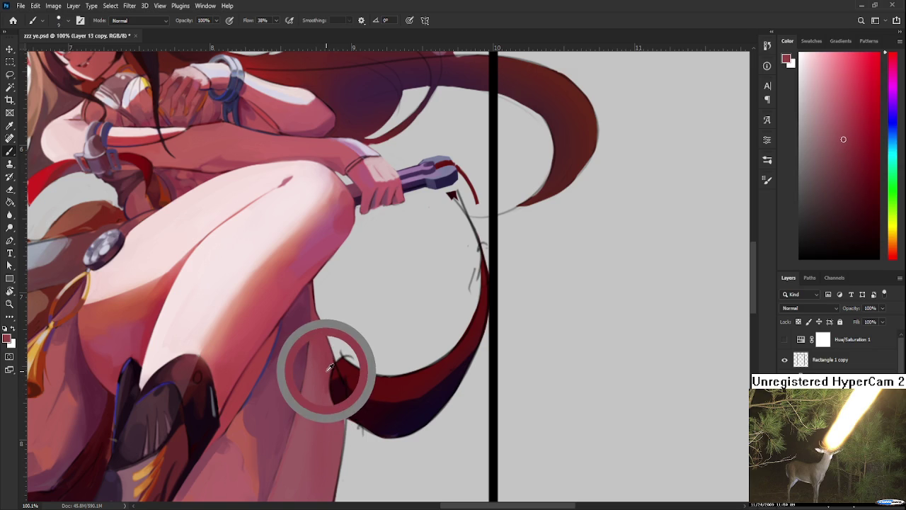
drag(327, 358, 404, 378)
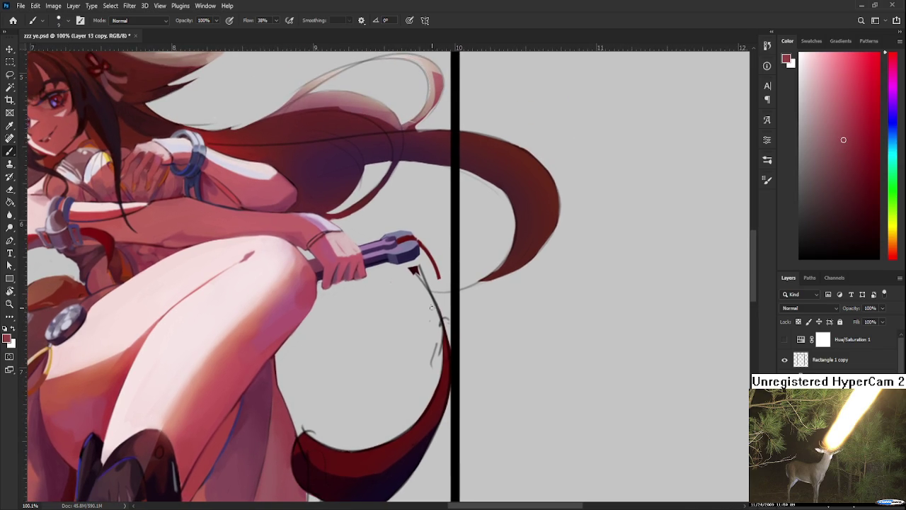
key(l)
drag(402, 268, 391, 361)
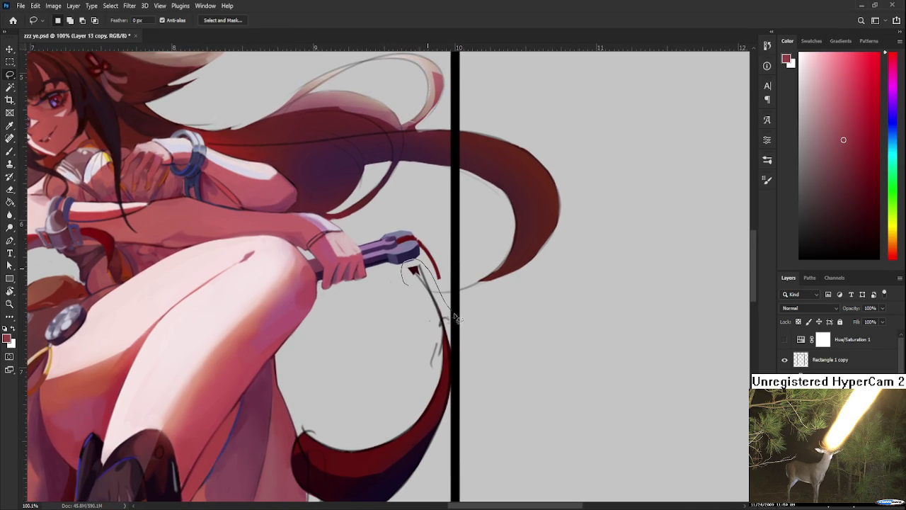
Reselect the hanging red strand and warp it into a narrow curve along the black line.
key(ctrl+d)
scroll(440, 318, down, 2)
mouse_move(437, 429)
mouse_down()
mouse_move(409, 206)
mouse_move(425, 195)
mouse_move(457, 235)
mouse_move(482, 301)
mouse_up()
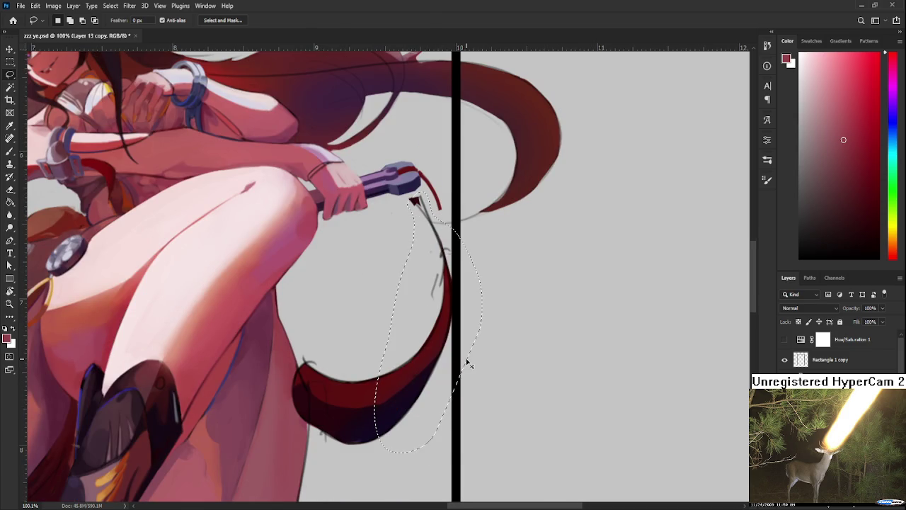
key(ctrl+t)
key(ctrl+alt+w)
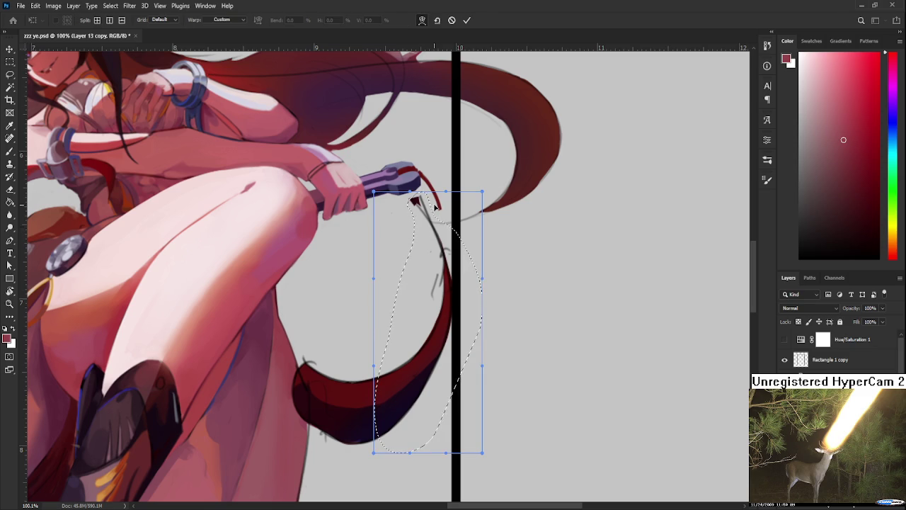
mouse_move(435, 220)
mouse_down()
mouse_move(475, 253)
mouse_move(450, 234)
mouse_move(435, 201)
mouse_up()
key(Return)
scroll(519, 324, down, 3)
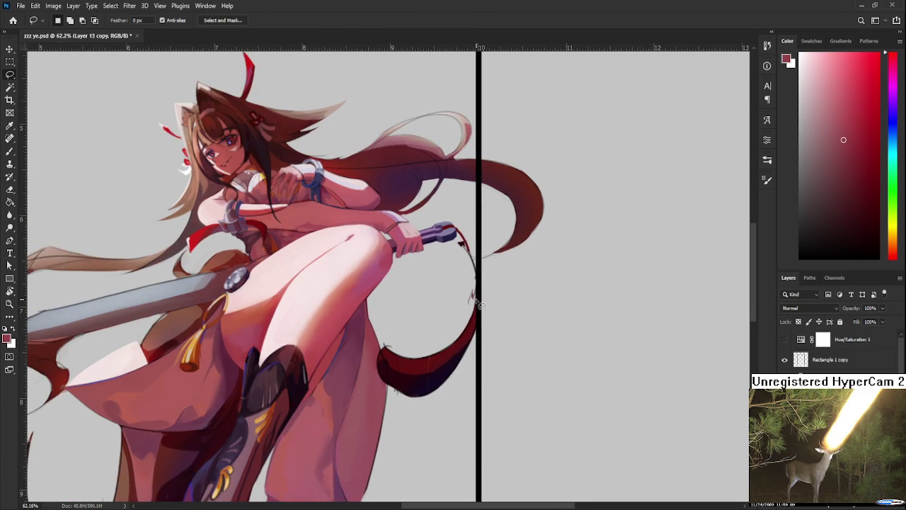
scroll(478, 303, down, 1)
scroll(478, 303, down, 2)
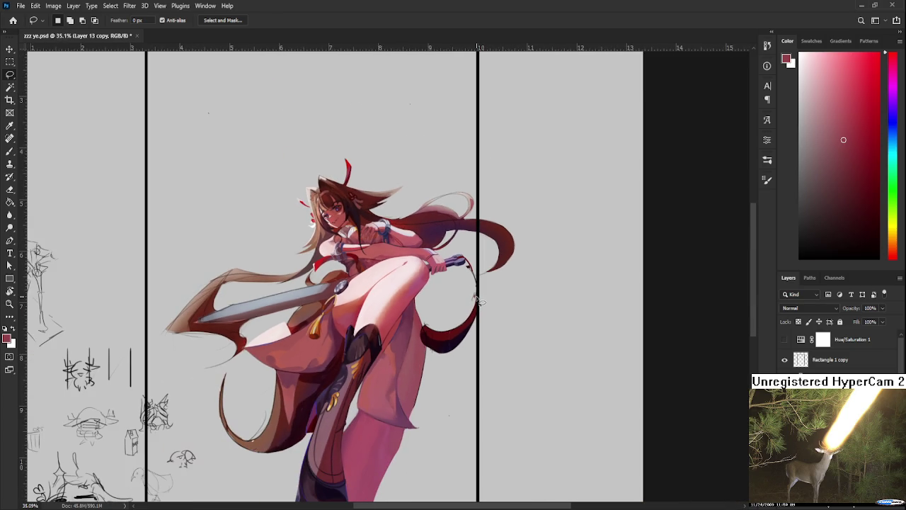
scroll(479, 300, up, 1)
scroll(479, 301, up, 1)
scroll(482, 294, up, 1)
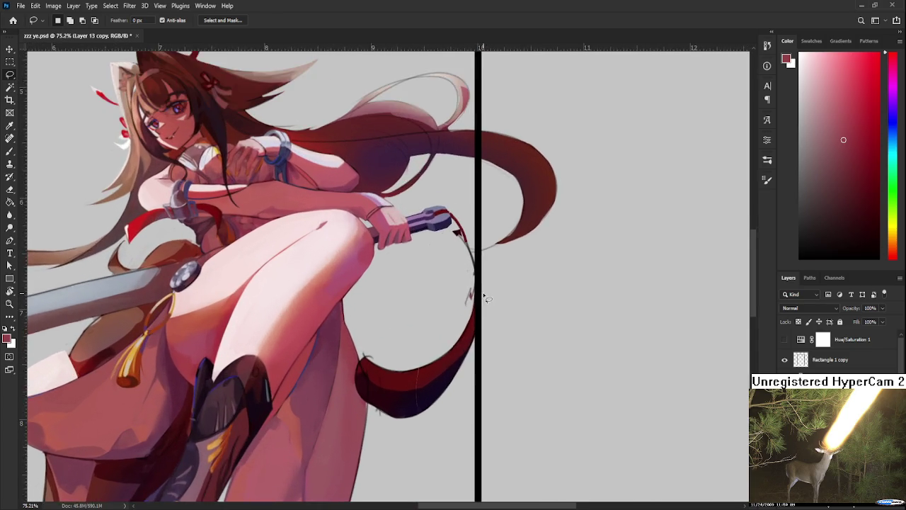
scroll(486, 287, up, 1)
Tilt the canvas about 35 degrees and erase the stray dark red mark below the cord.
key(r)
mouse_move(486, 283)
mouse_down()
mouse_move(405, 344)
mouse_move(381, 340)
mouse_up()
key(e)
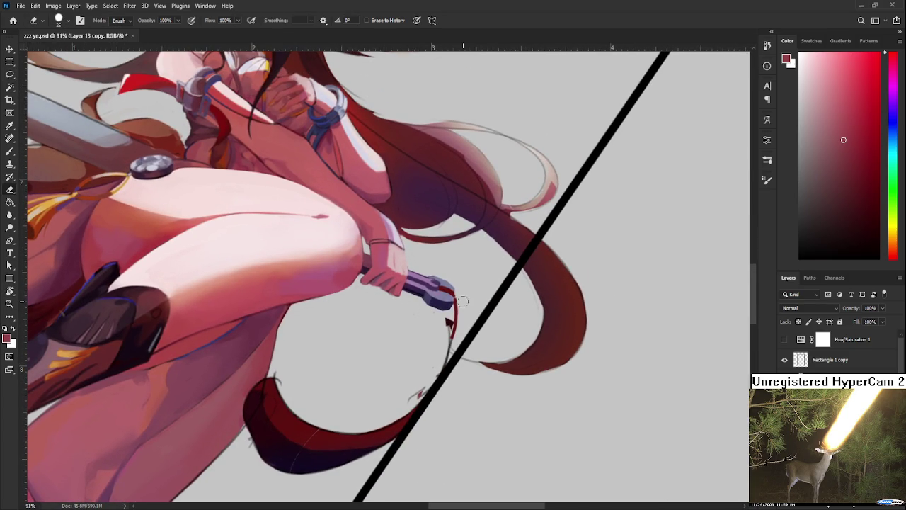
drag(451, 320, 443, 341)
Rotate the black line upright and sample the cord's reds and dark purple shadow.
key(r)
mouse_move(428, 362)
mouse_down()
mouse_move(461, 344)
mouse_move(500, 391)
mouse_up()
key(b)
alt+click(400, 422)
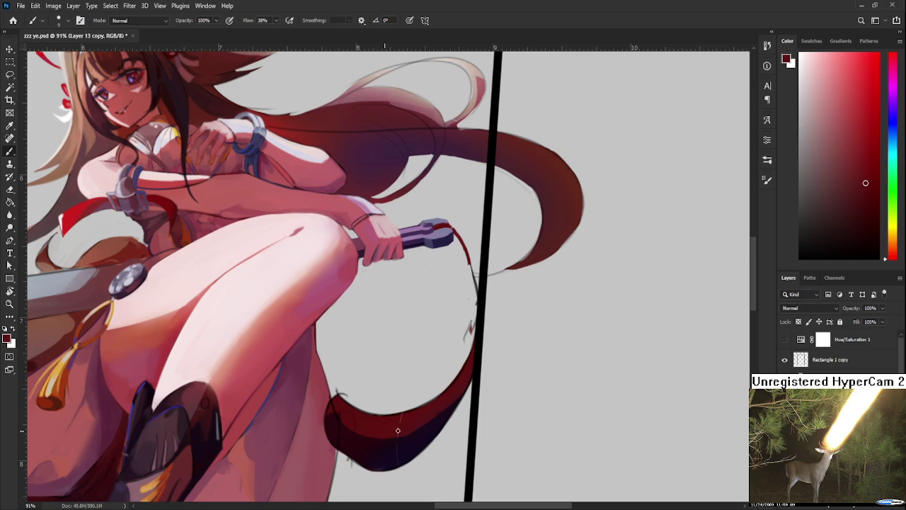
alt+click(395, 432)
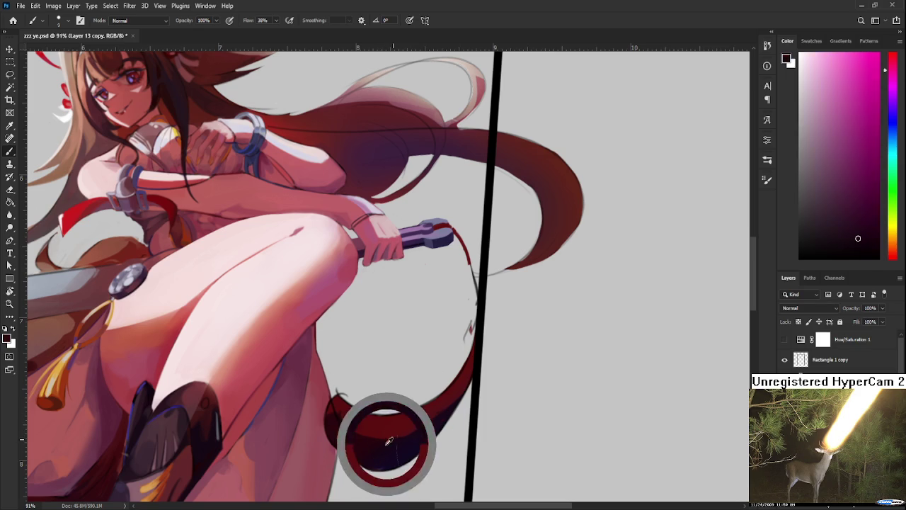
alt+click(405, 455)
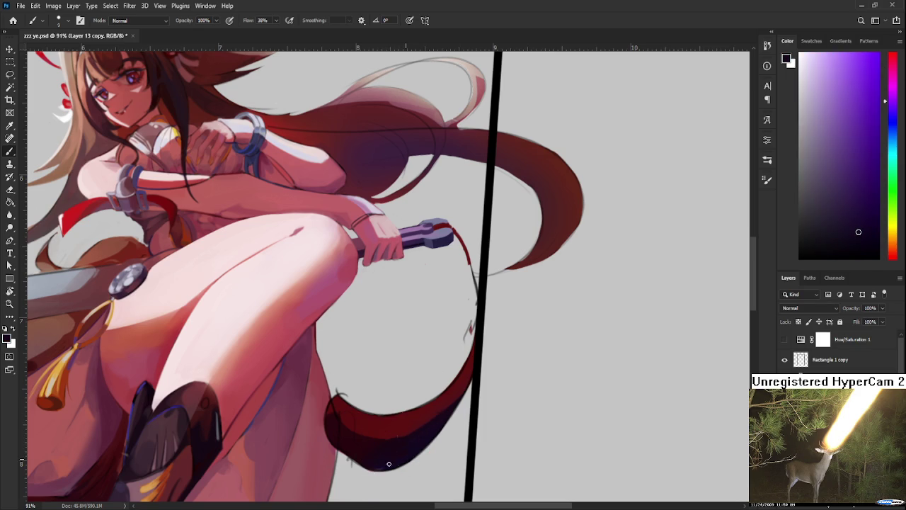
alt+click(385, 425)
Rotate the canvas to a comfortable angle and paint a thicker red stroke along the cord.
key(r)
mouse_move(385, 425)
mouse_down()
mouse_move(424, 428)
mouse_move(376, 328)
mouse_up()
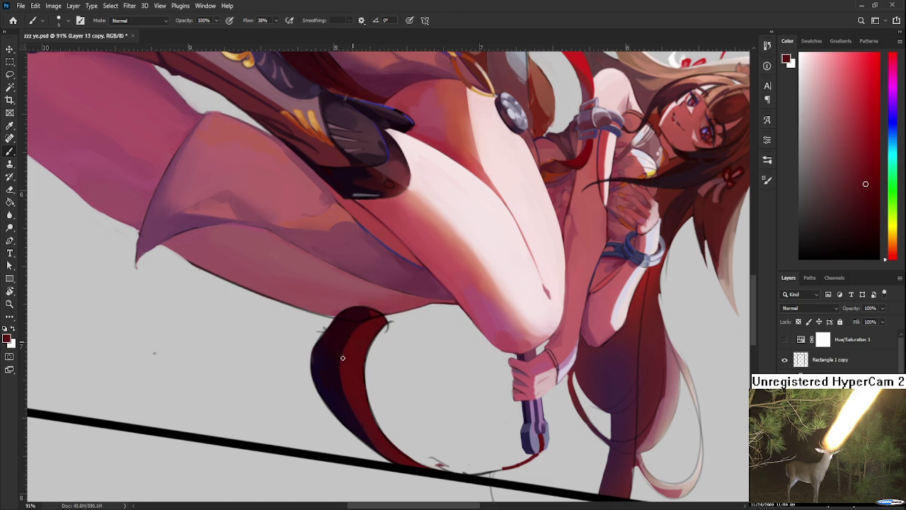
key(r)
mouse_move(362, 418)
mouse_down()
mouse_move(522, 346)
mouse_move(494, 364)
mouse_up()
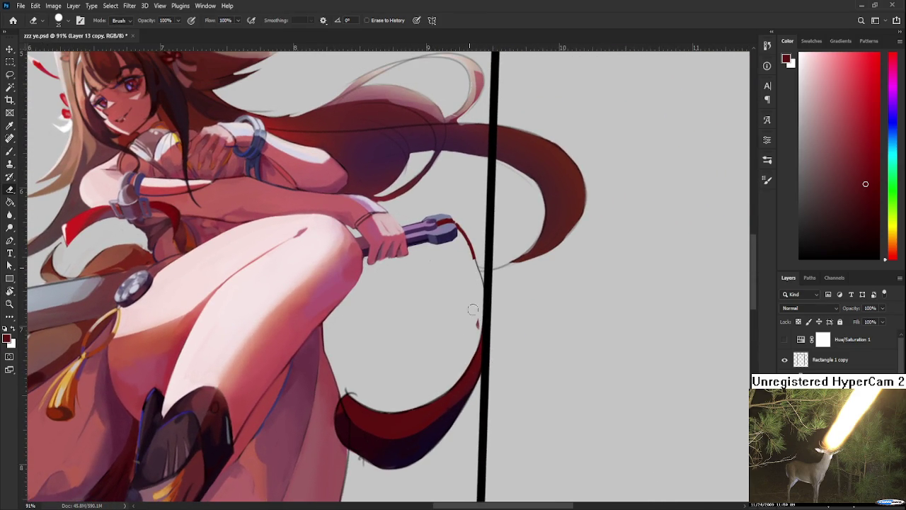
drag(470, 331, 450, 373)
key(b)
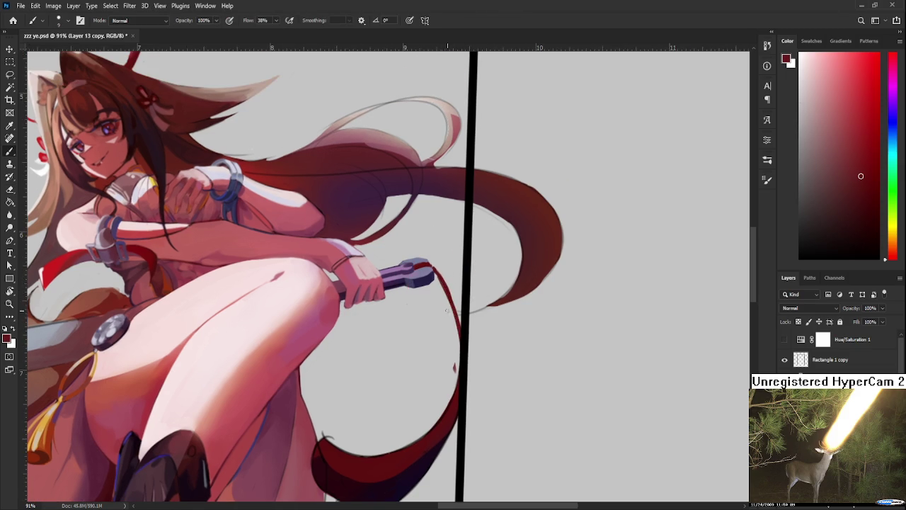
drag(438, 271, 462, 333)
Make Layer 21 the working layer.
key(e)
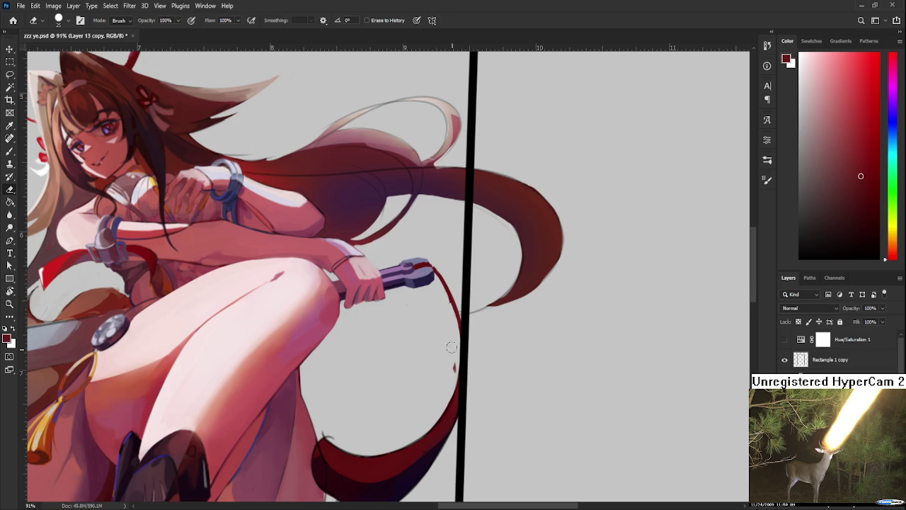
key(ctrl+shift+alt+n)
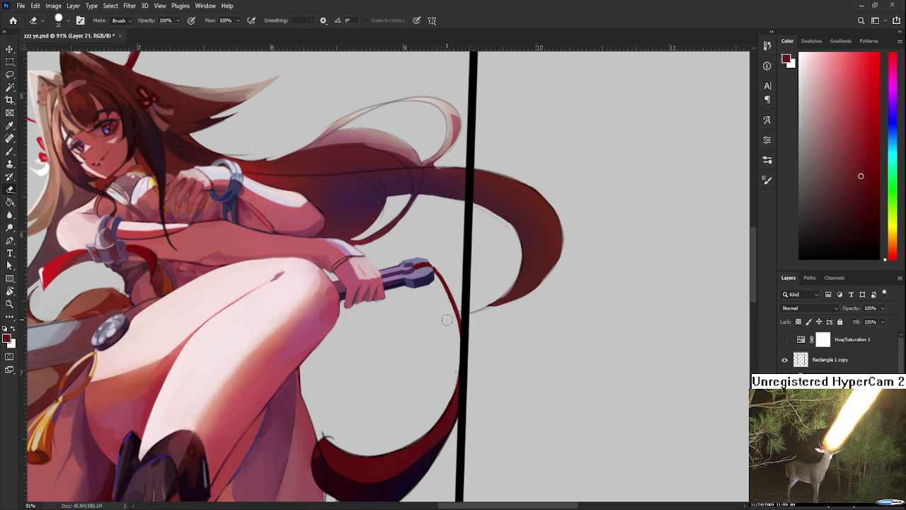
scroll(446, 320, down, 2)
scroll(447, 320, down, 2)
scroll(508, 292, down, 2)
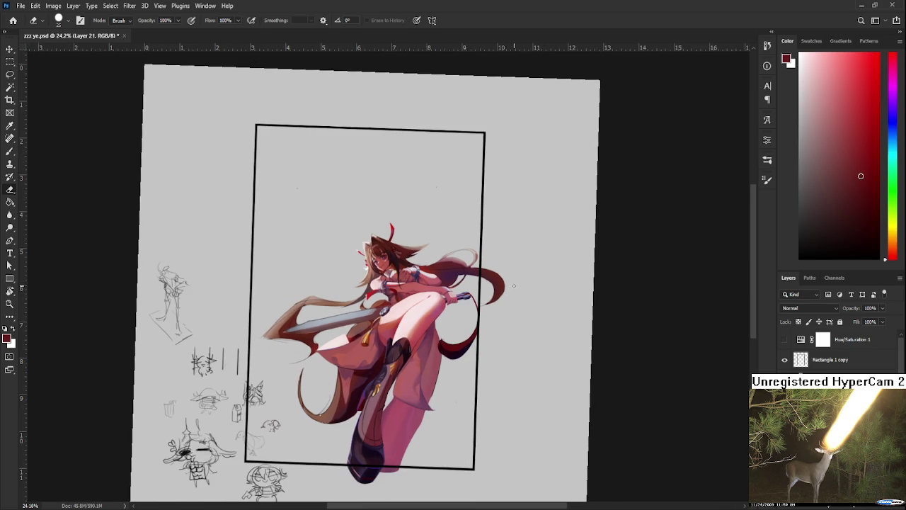
scroll(516, 285, up, 2)
scroll(496, 304, up, 2)
scroll(467, 332, up, 2)
scroll(446, 354, up, 1)
Rotate around the hilt, undo test strokes, and draw a red line beside the cord.
key(r)
drag(446, 354, 423, 239)
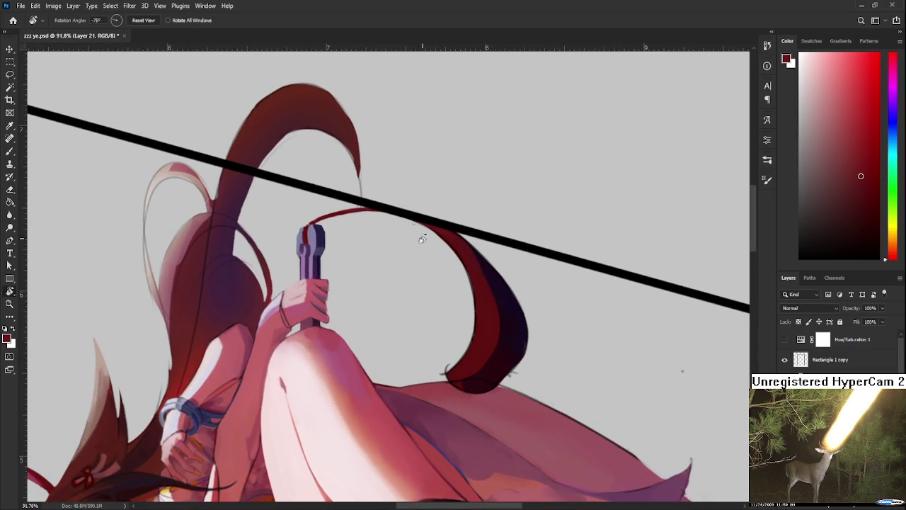
scroll(340, 186, up, 1)
scroll(338, 182, up, 1)
scroll(454, 283, up, 1)
mouse_move(461, 299)
mouse_down()
mouse_move(417, 286)
mouse_move(371, 291)
mouse_up()
key(b)
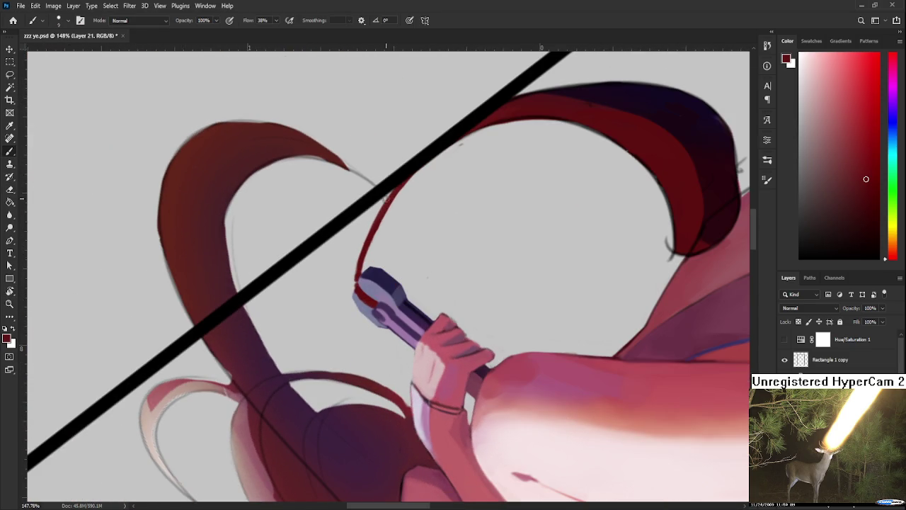
key(ctrl+z)
mouse_move(395, 189)
mouse_down()
mouse_move(352, 283)
mouse_move(360, 243)
mouse_up()
key(ctrl+z)
Draw a second thin red line along the cord at the hilt, redoing misplaced strokes.
key(ctrl+z)
drag(388, 196, 357, 264)
key(ctrl+z)
drag(420, 162, 391, 232)
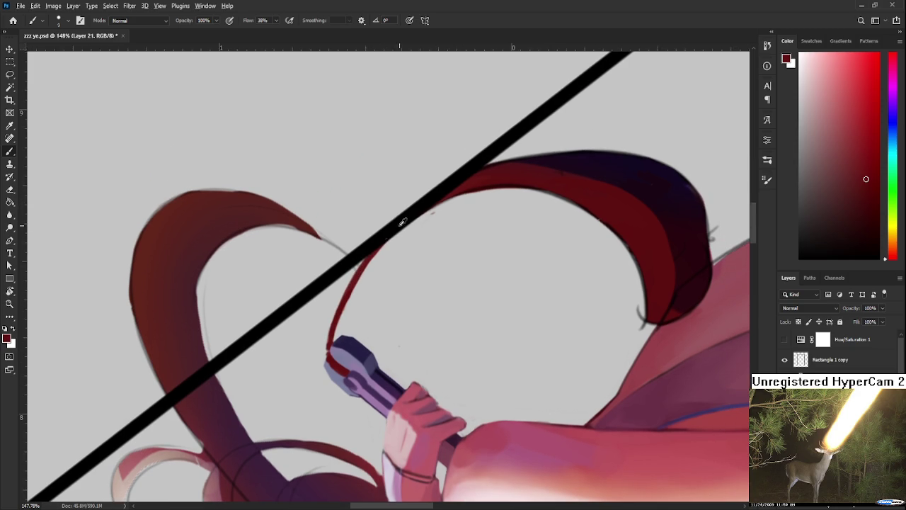
drag(459, 191, 329, 338)
key(ctrl+z)
drag(369, 256, 331, 342)
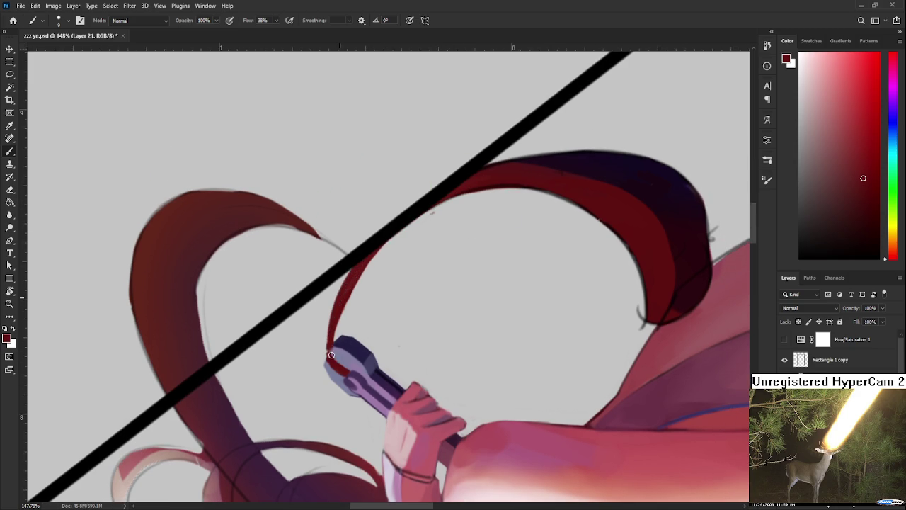
key(ctrl+z)
drag(358, 264, 329, 339)
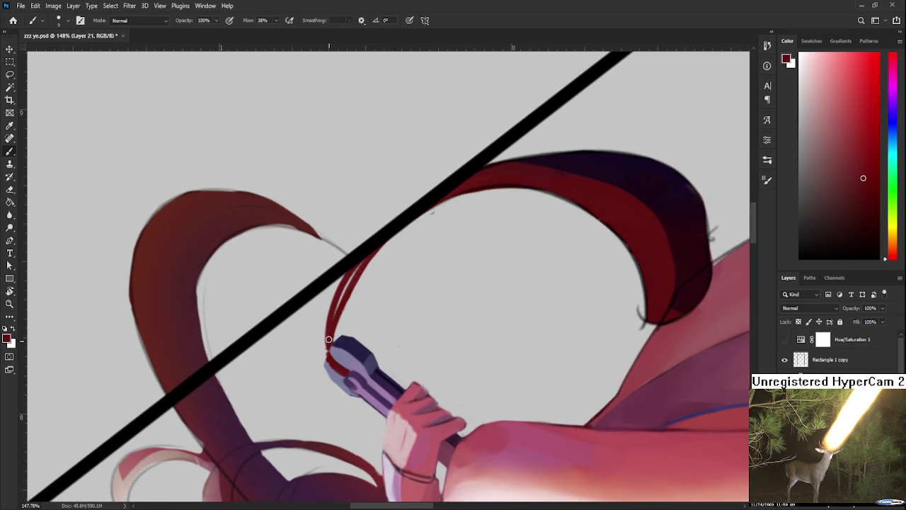
Switch to Layer 13 copy and erase the red line thinner at the hilt.
key(e)
key(ctrl+z)
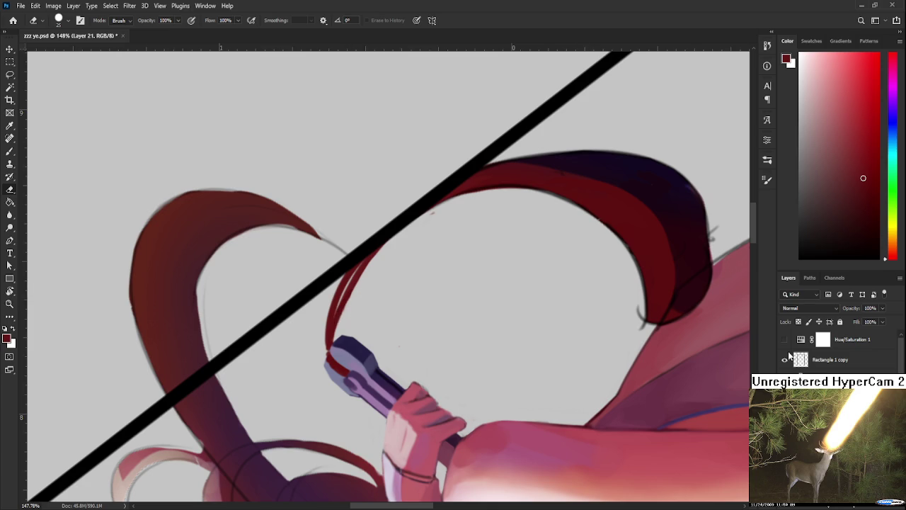
key(alt+bracketleft)
drag(365, 282, 347, 319)
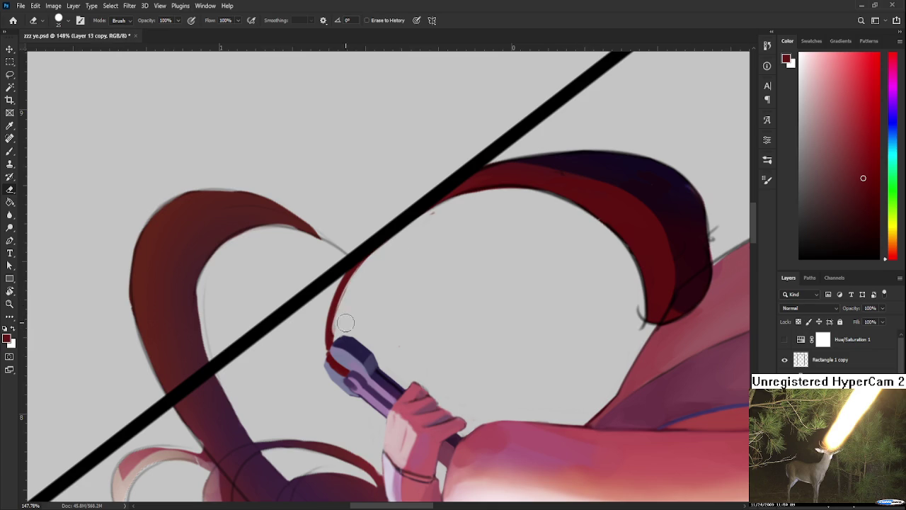
Hide the black diagonal line layer and turn the canvas roughly upside down.
key(b)
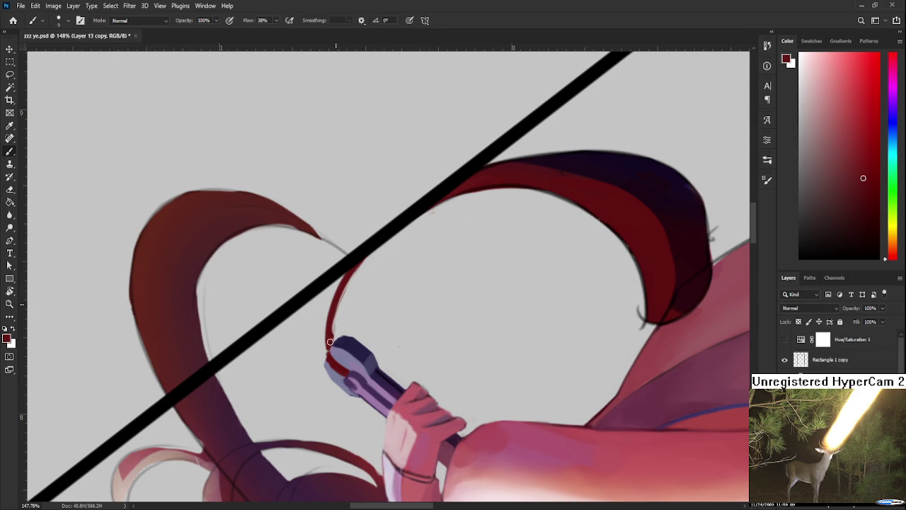
key(e)
click(785, 361)
key(r)
drag(500, 283, 394, 323)
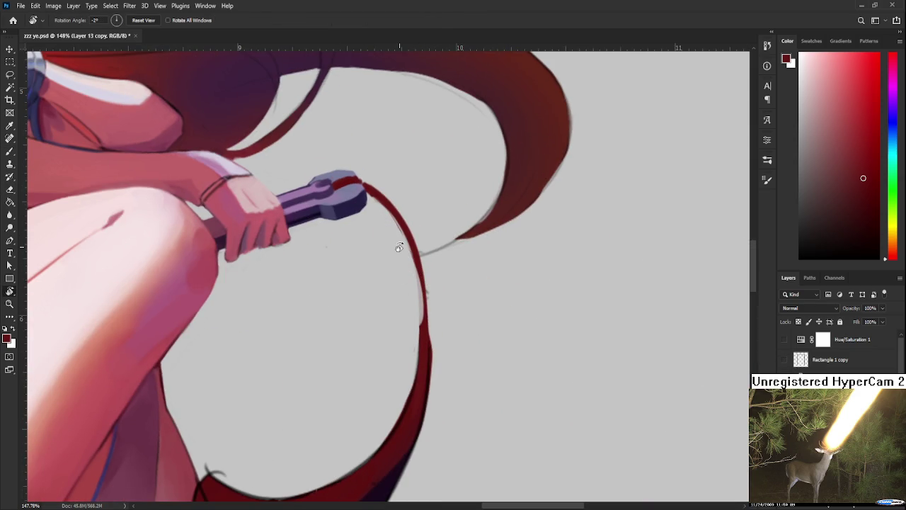
key(ctrl+minus)
key(ctrl+minus)
key(ctrl+minus)
key(ctrl+minus)
key(ctrl+minus)
key(ctrl+minus)
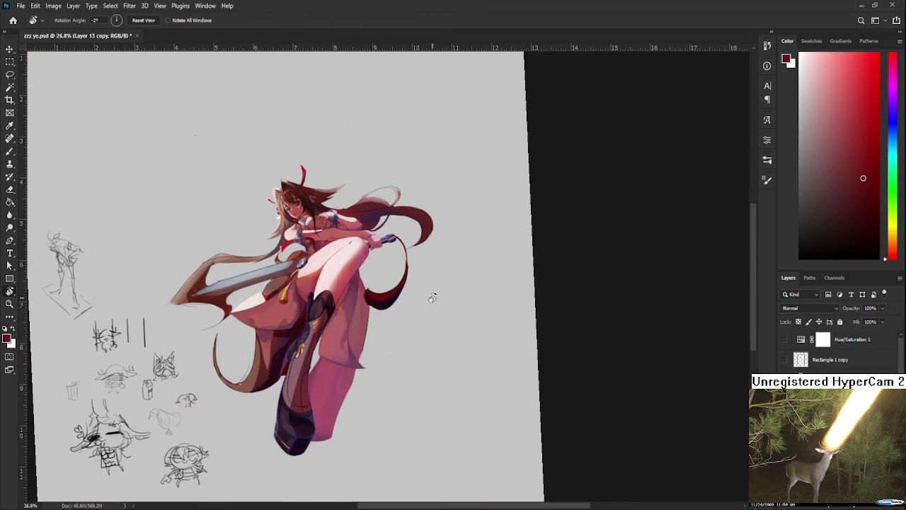
scroll(443, 290, up, 5)
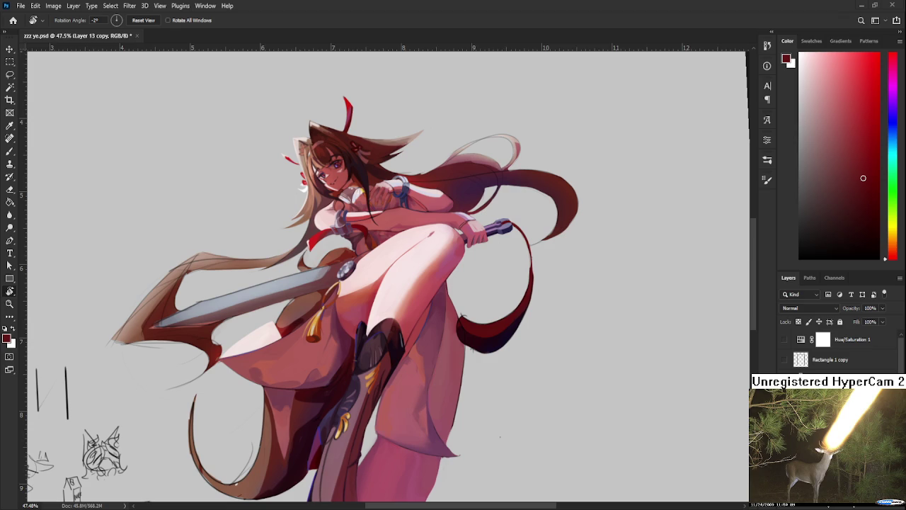
mouse_move(527, 324)
mouse_down()
mouse_move(382, 379)
mouse_move(400, 293)
mouse_up()
scroll(384, 289, up, 3)
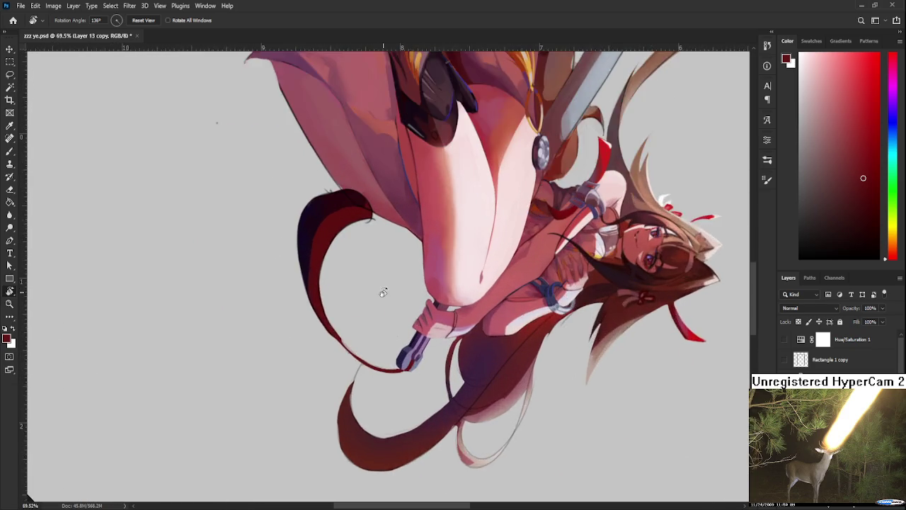
Try several dark red edge strokes along the cord, undoing each attempt.
scroll(376, 283, up, 2)
drag(376, 284, 405, 390)
key(b)
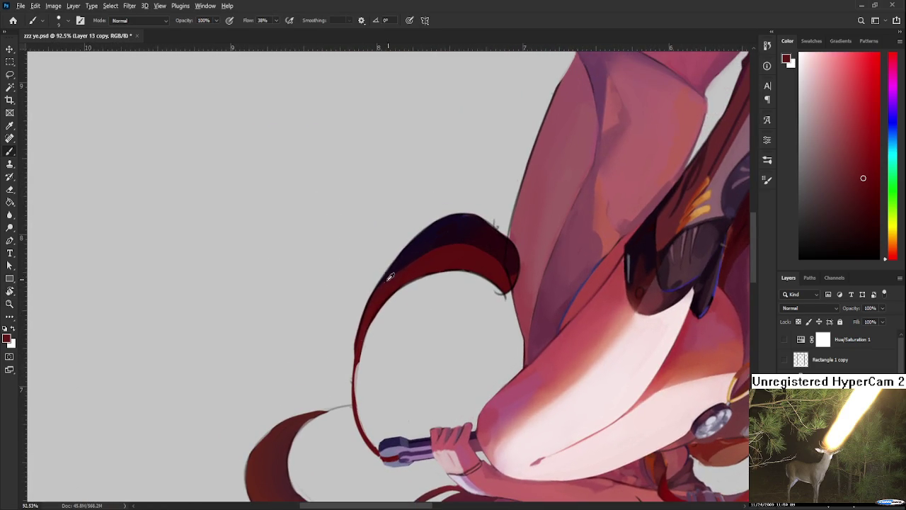
mouse_move(379, 294)
mouse_down()
mouse_move(390, 251)
mouse_move(359, 379)
mouse_up()
key(ctrl+z)
drag(371, 284, 362, 379)
key(ctrl+z)
drag(372, 280, 369, 394)
key(ctrl+z)
drag(366, 304, 369, 395)
key(ctrl+z)
mouse_move(365, 304)
mouse_down()
mouse_move(370, 393)
mouse_move(368, 375)
mouse_move(383, 404)
mouse_up()
key(ctrl+z)
Trim the thin tip of the cord's tail and shrink the eraser to size 8.
key(e)
drag(350, 363, 357, 360)
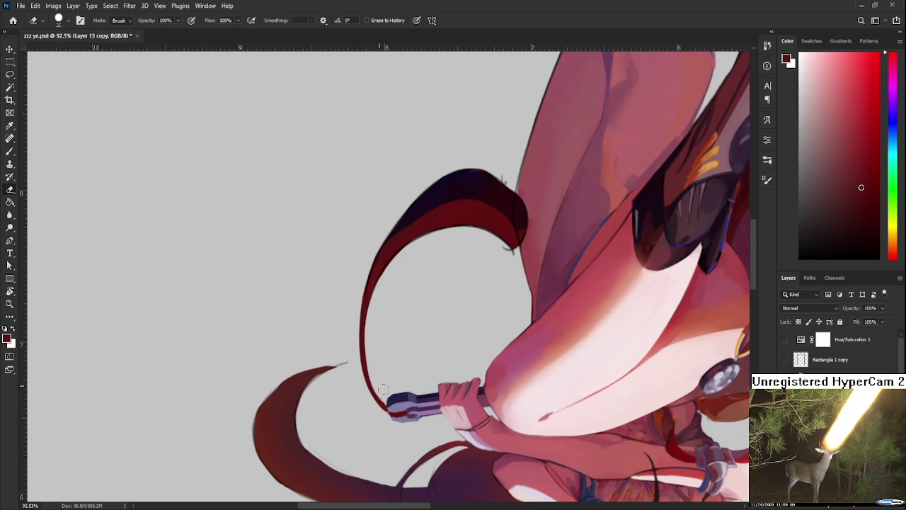
key(r)
mouse_move(382, 391)
mouse_down()
mouse_move(480, 334)
mouse_move(395, 321)
mouse_up()
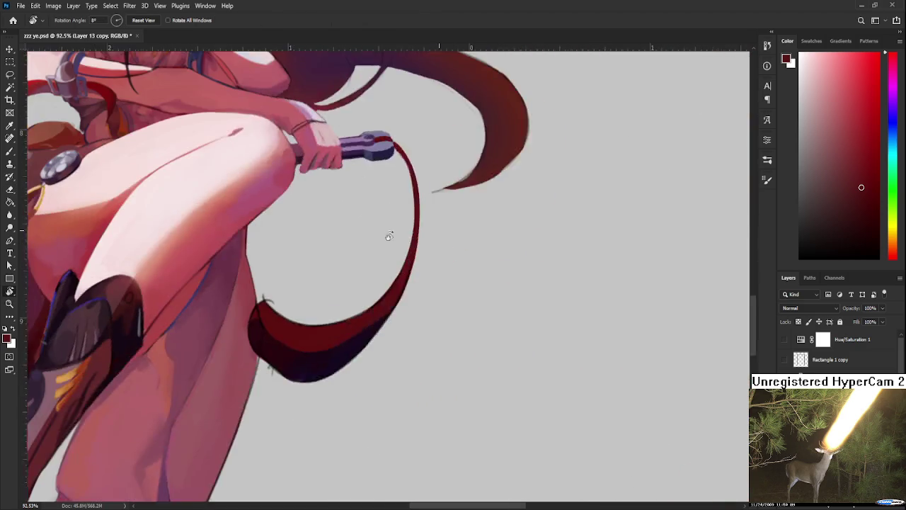
key(e)
key(bracketleft)
key(bracketleft)
key(bracketleft)
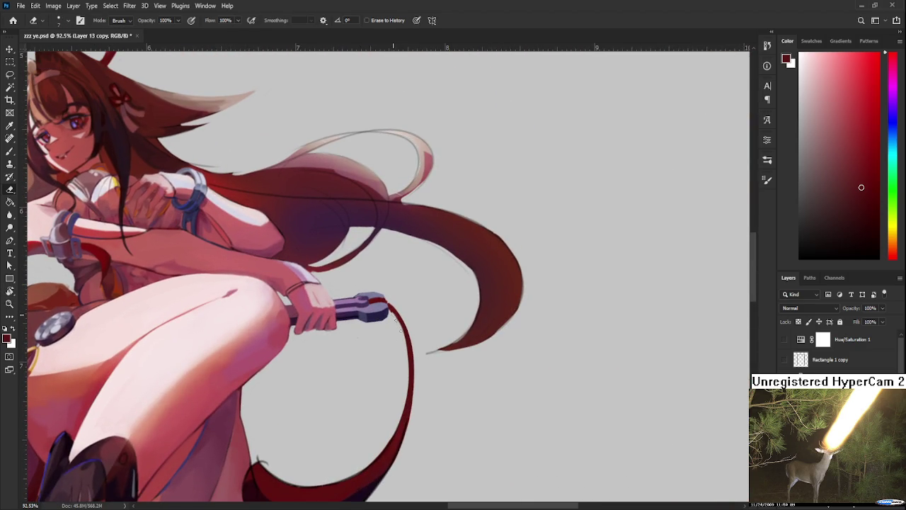
Sample lighter and darker reds from the cord and tilt the canvas about -8 degrees.
key(b)
alt+click(406, 322)
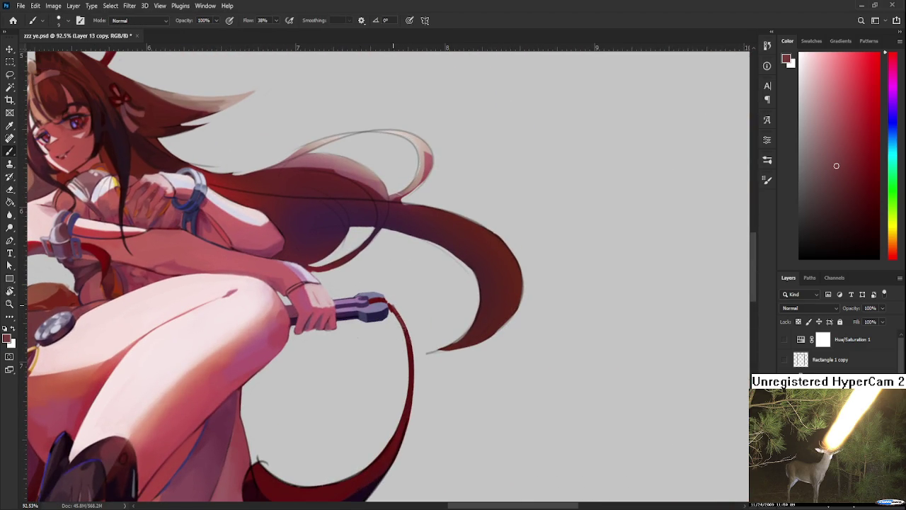
alt+click(400, 318)
key(r)
drag(400, 328, 451, 373)
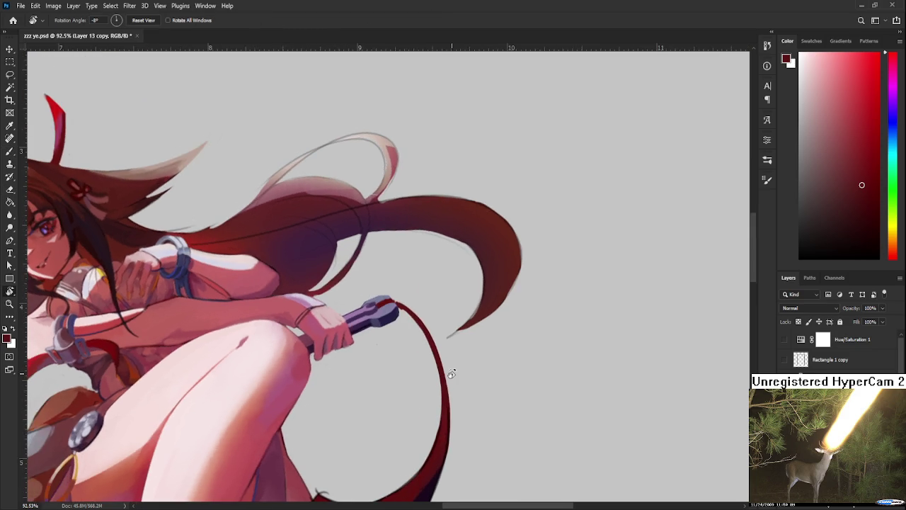
scroll(451, 374, down, 5)
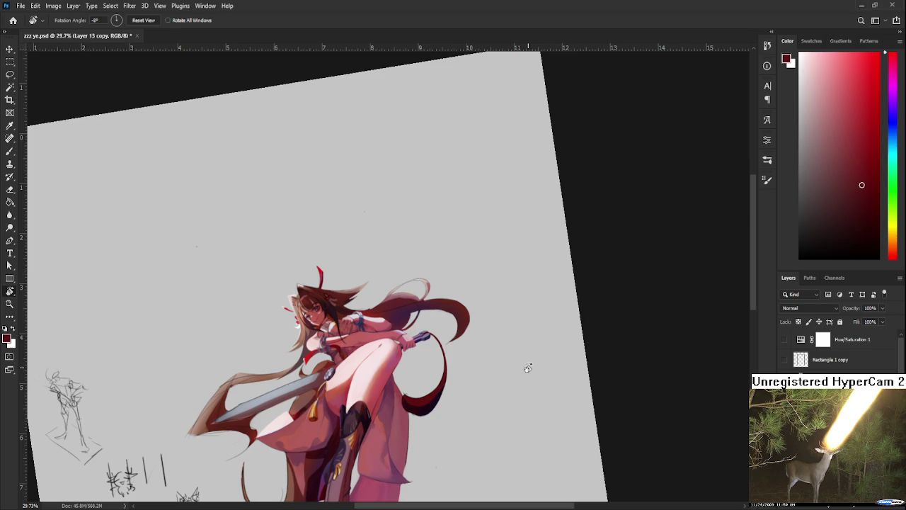
Zoom in on the sword hilt and sample its greyish lavender as the brush colour.
scroll(496, 393, up, 1)
scroll(496, 393, up, 4)
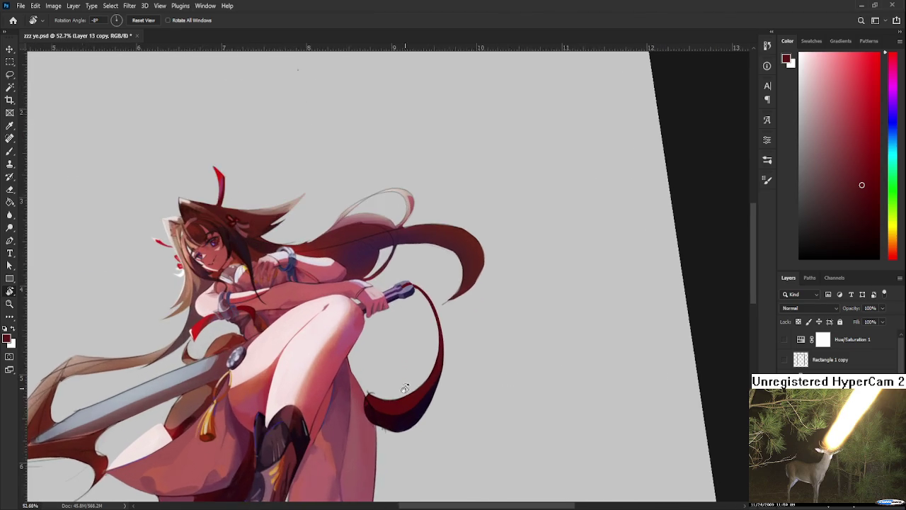
scroll(444, 383, up, 3)
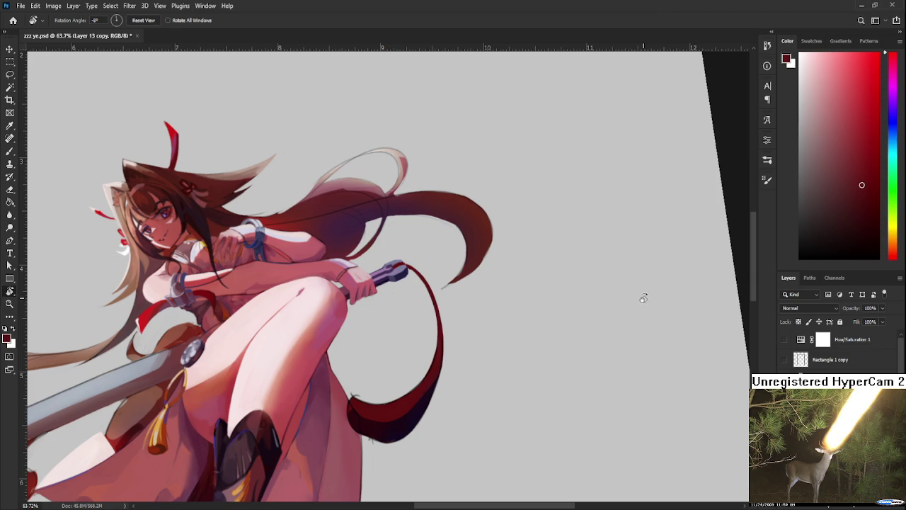
scroll(391, 378, up, 3)
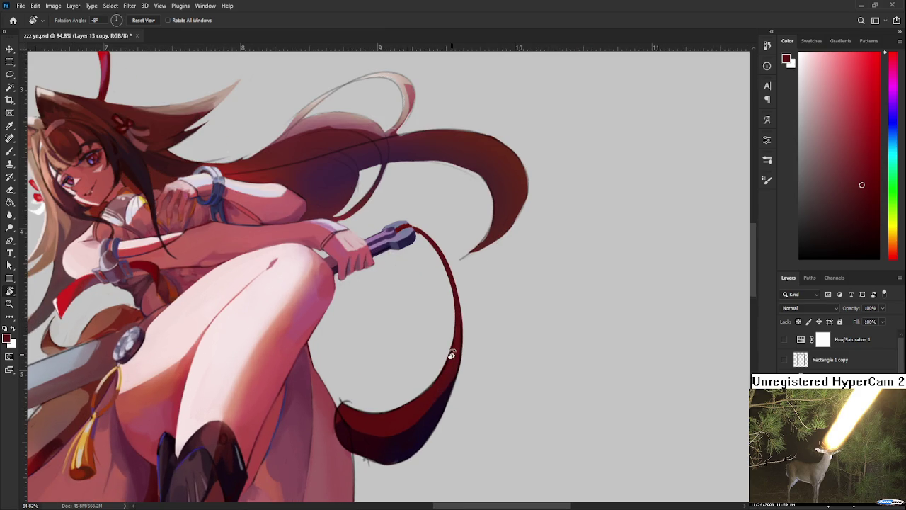
key(b)
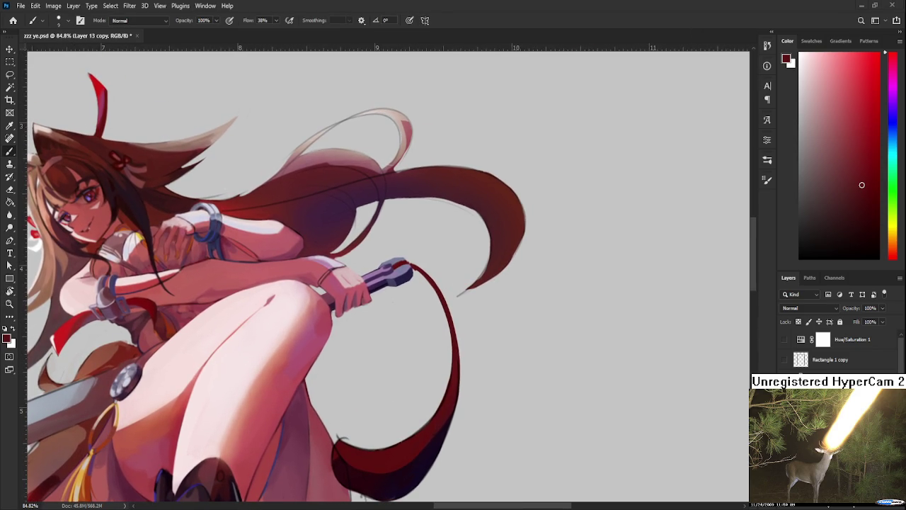
scroll(478, 322, up, 2)
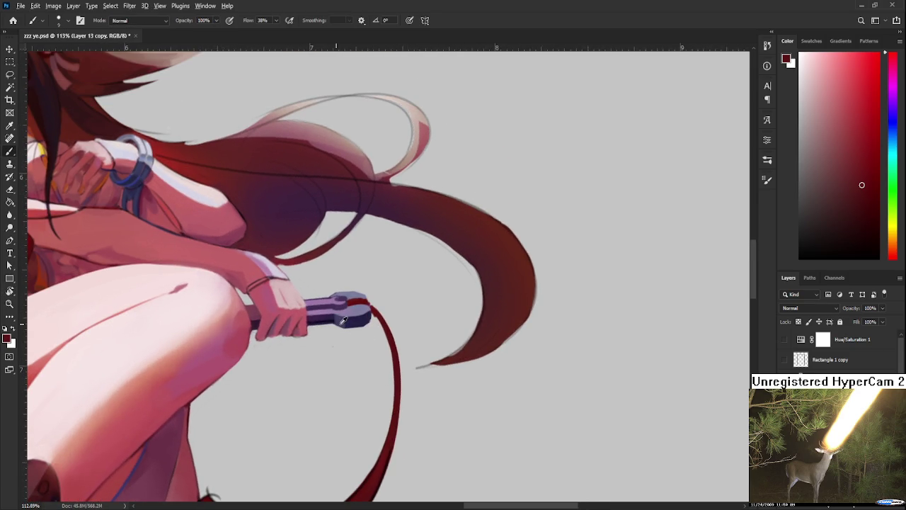
alt+click(354, 308)
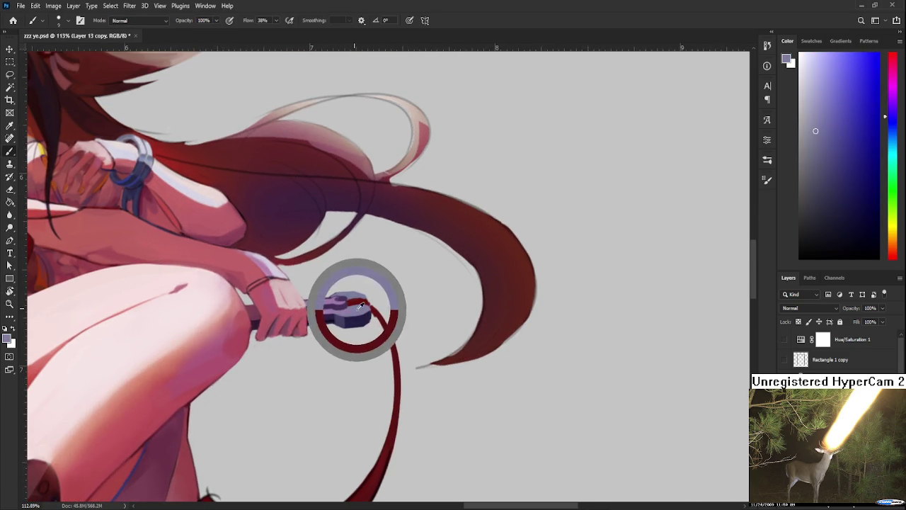
Brush a first ring stroke across the red cord below the hilt, then undo it.
scroll(405, 299, down, 2)
drag(392, 301, 393, 323)
key(ctrl+z)
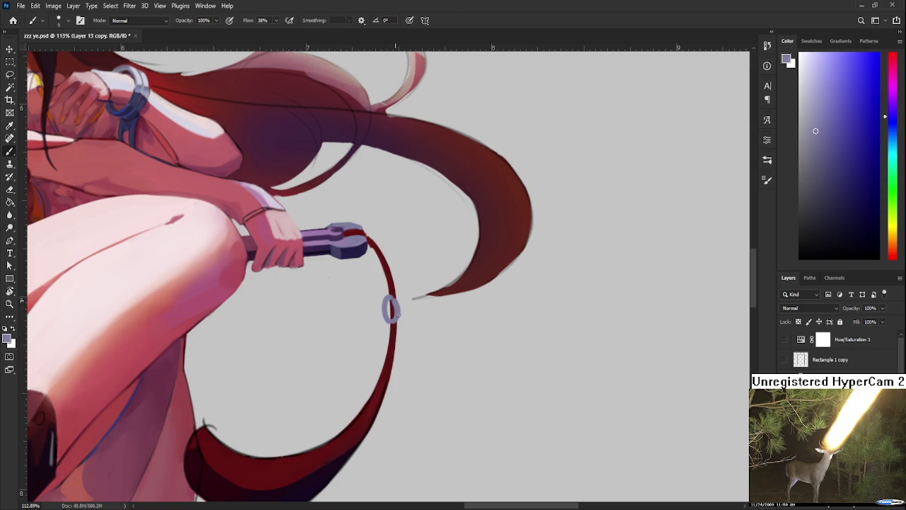
key(e)
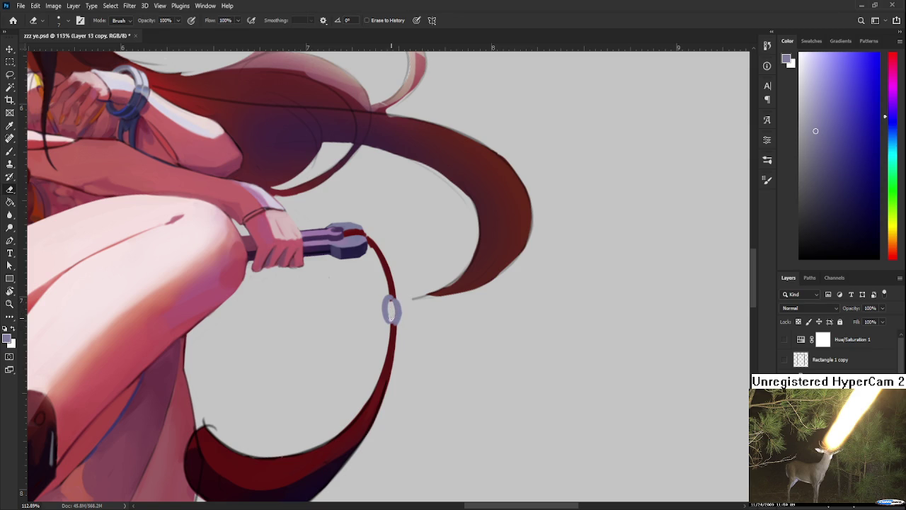
key(b)
Redraw the small lavender-grey ring around the cord, Alt-sampling dark red and lavender and trimming with the Eraser.
alt+click(392, 321)
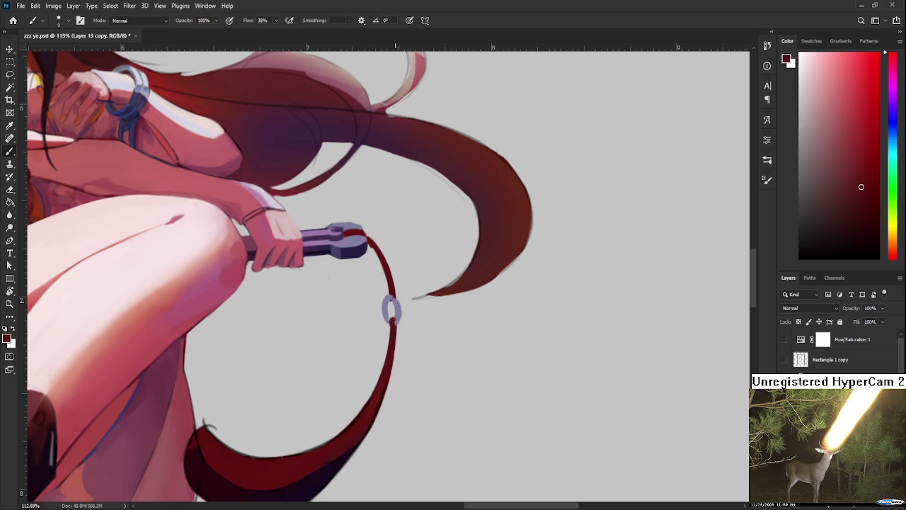
alt+click(388, 308)
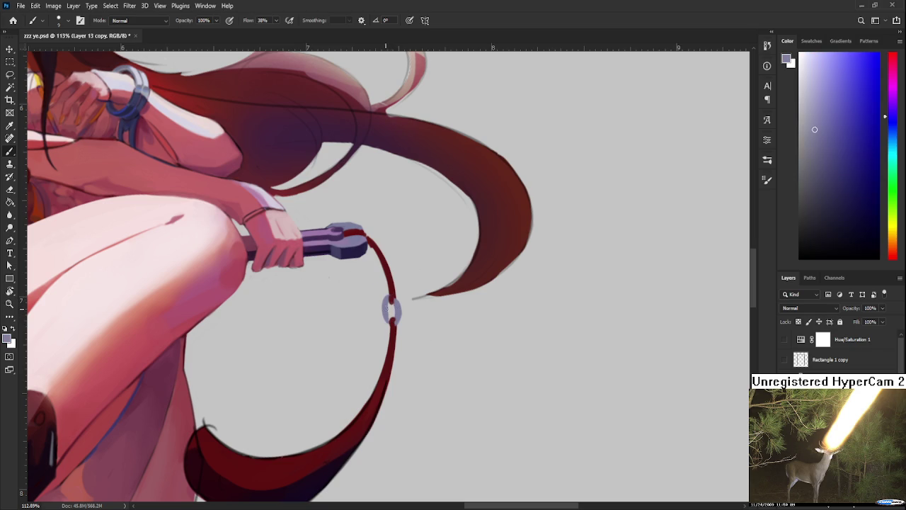
alt+click(390, 308)
key(e)
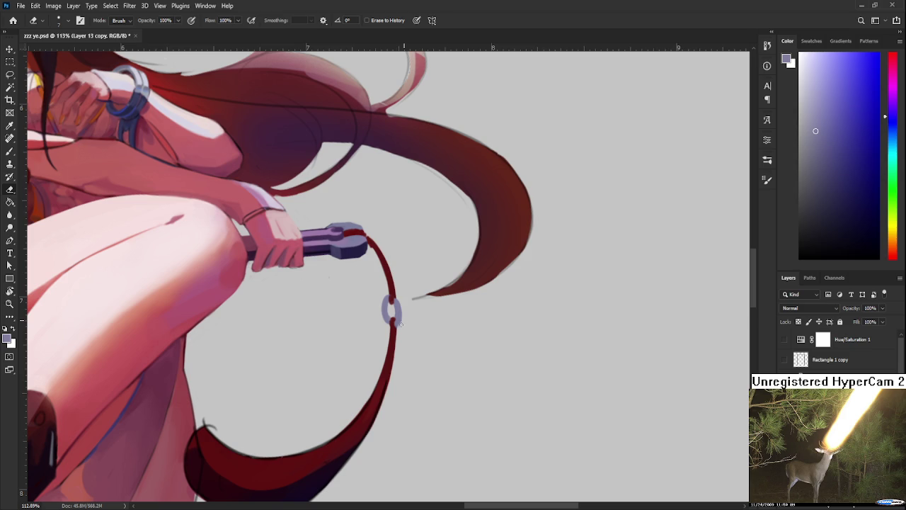
key(b)
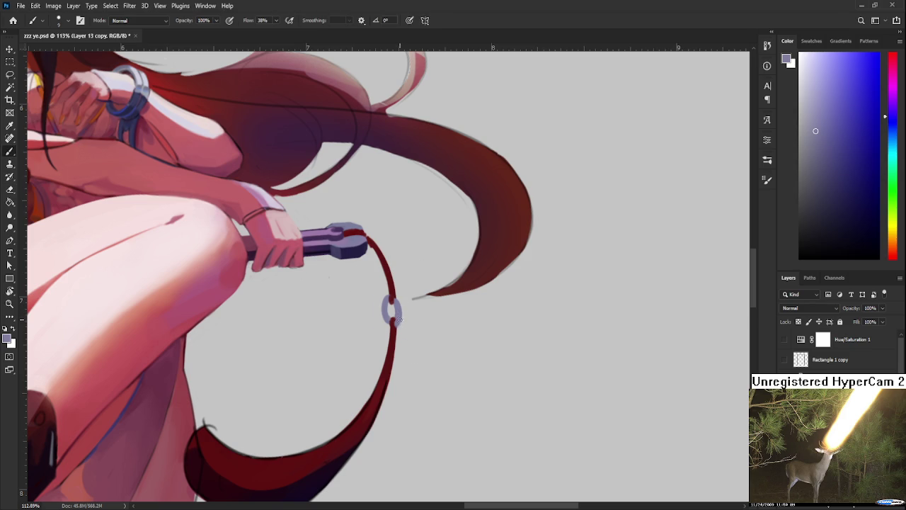
alt+click(394, 322)
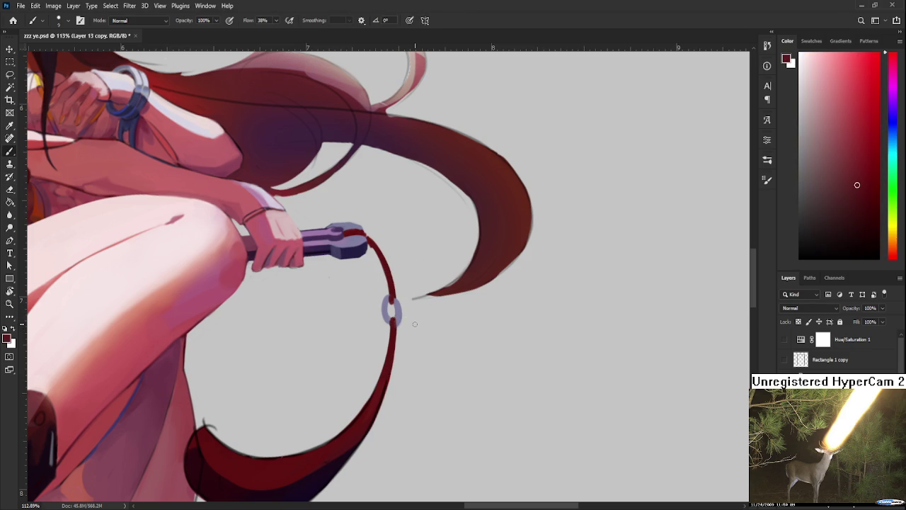
alt+click(394, 313)
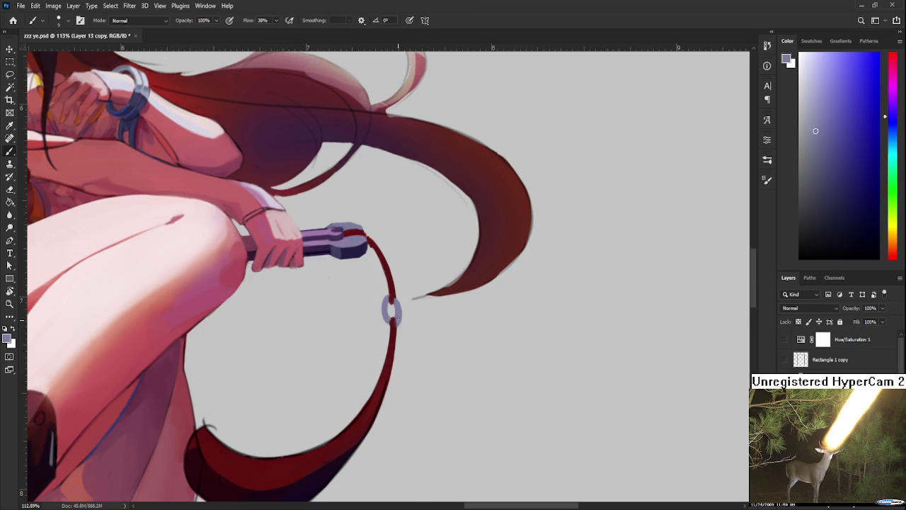
scroll(414, 328, down, 5)
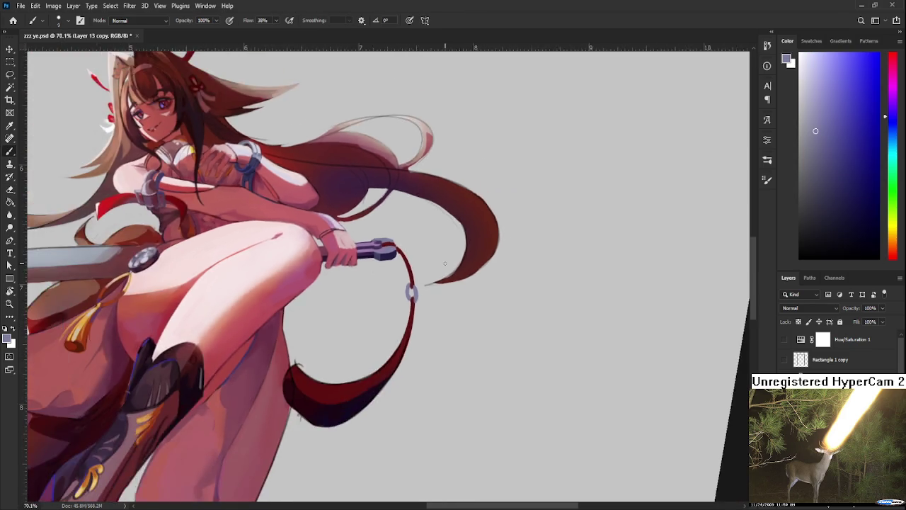
scroll(474, 315, down, 2)
scroll(474, 315, up, 4)
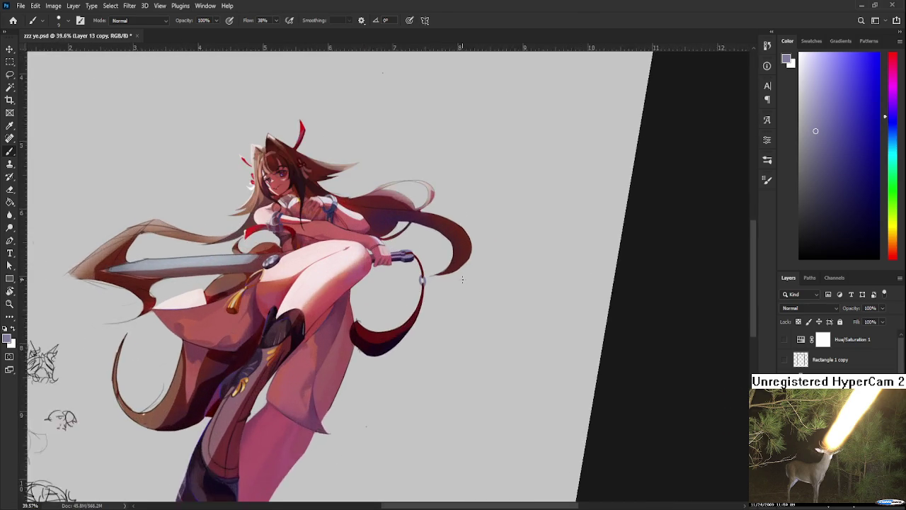
click(784, 360)
click(784, 360)
click(784, 361)
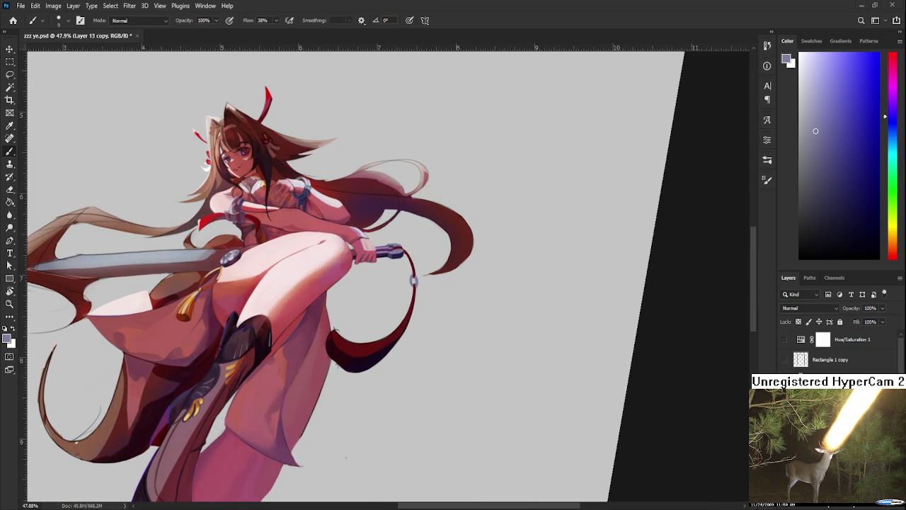
scroll(426, 318, up, 2)
scroll(426, 318, up, 2)
scroll(426, 318, up, 1)
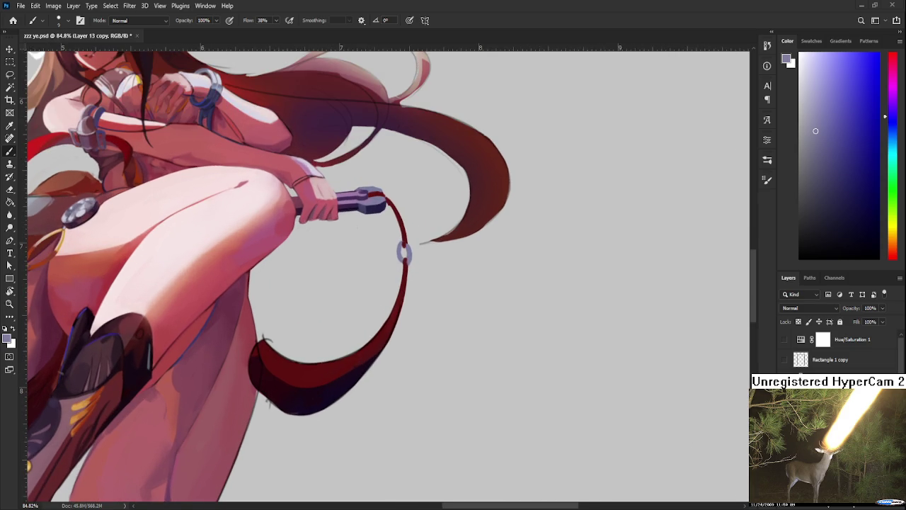
Sample the cord's dark red for a small knot bead below the ring and tidy it with the Eraser.
alt+click(401, 285)
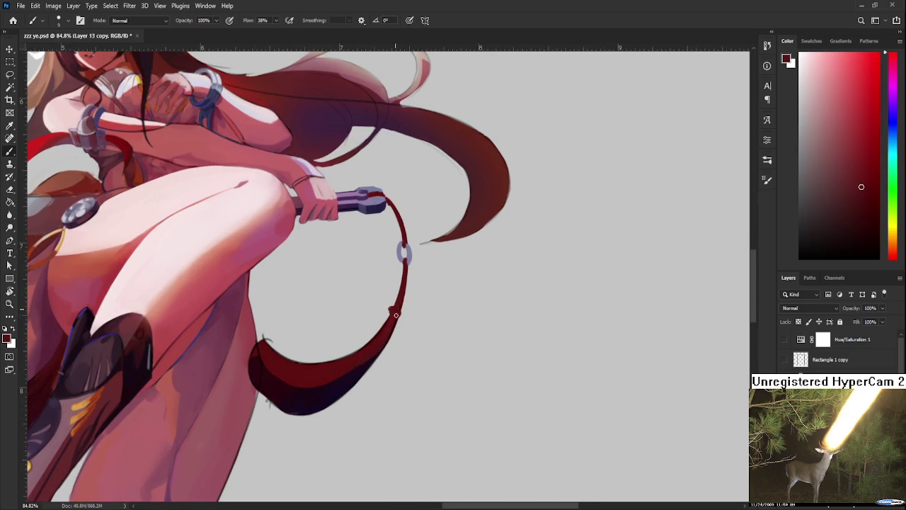
key(e)
key(b)
key(e)
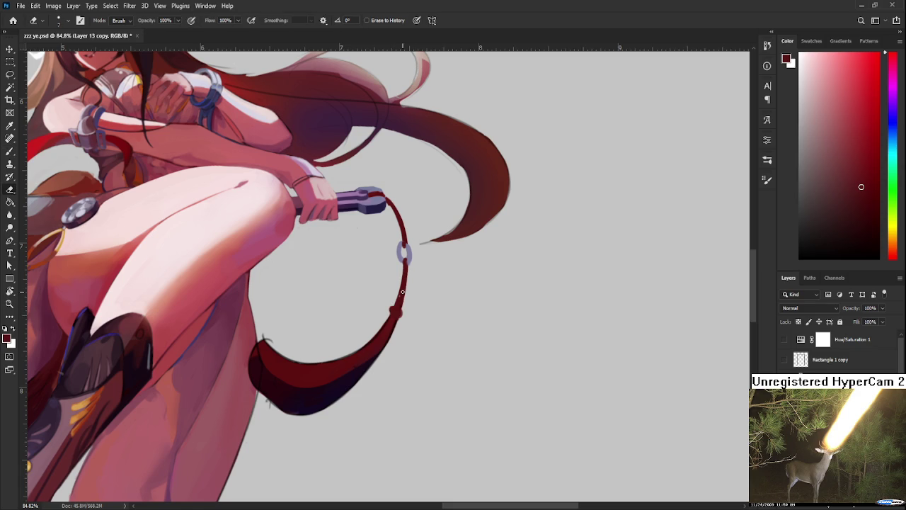
drag(432, 292, 524, 465)
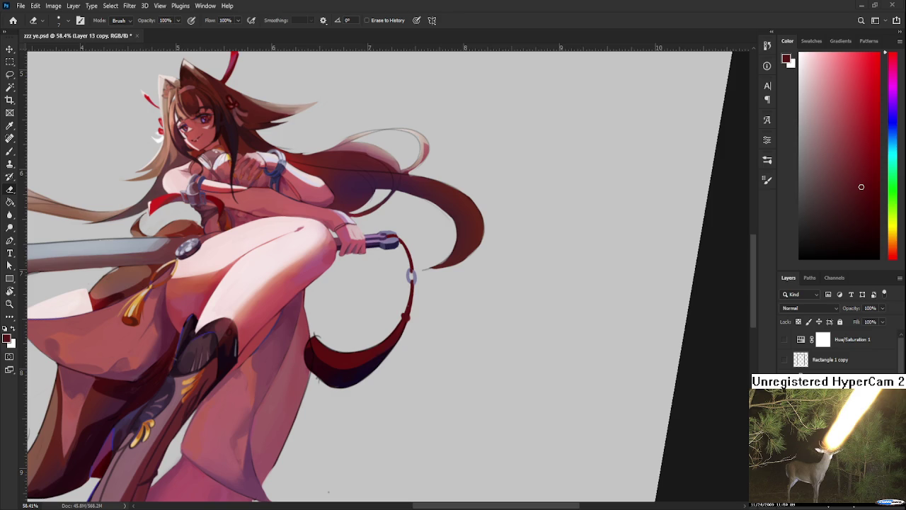
With the view rotated, brush darker red shading down the tassel using a larger Brush.
key(b)
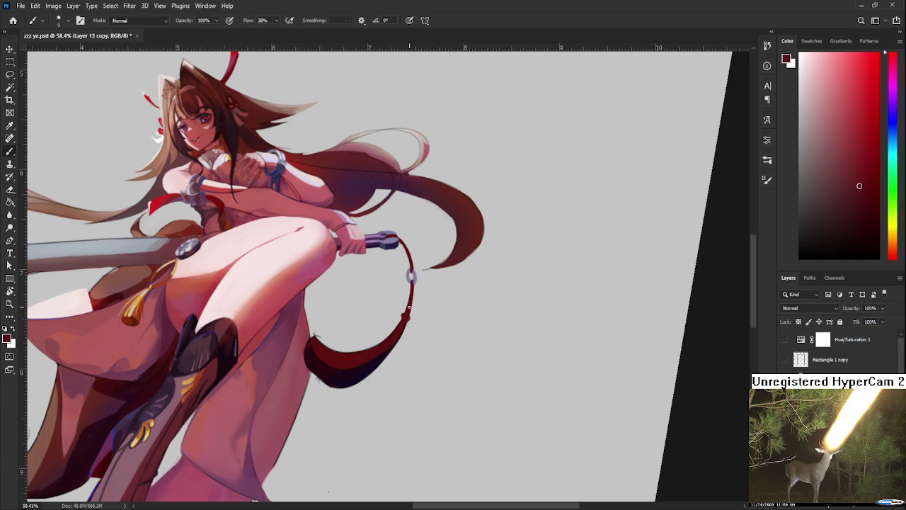
key(r)
mouse_move(409, 306)
mouse_down()
mouse_move(409, 315)
mouse_move(379, 234)
mouse_up()
alt+click(397, 320)
key(b)
alt+click(357, 303)
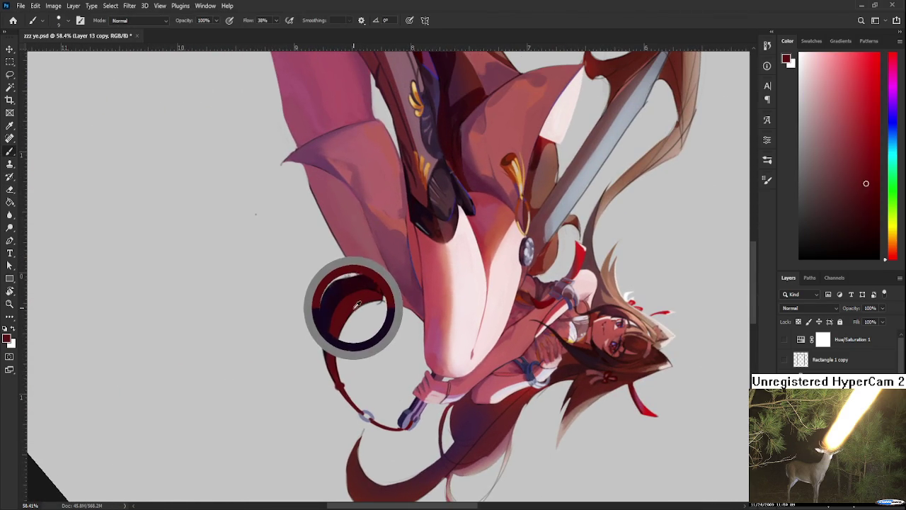
key(])
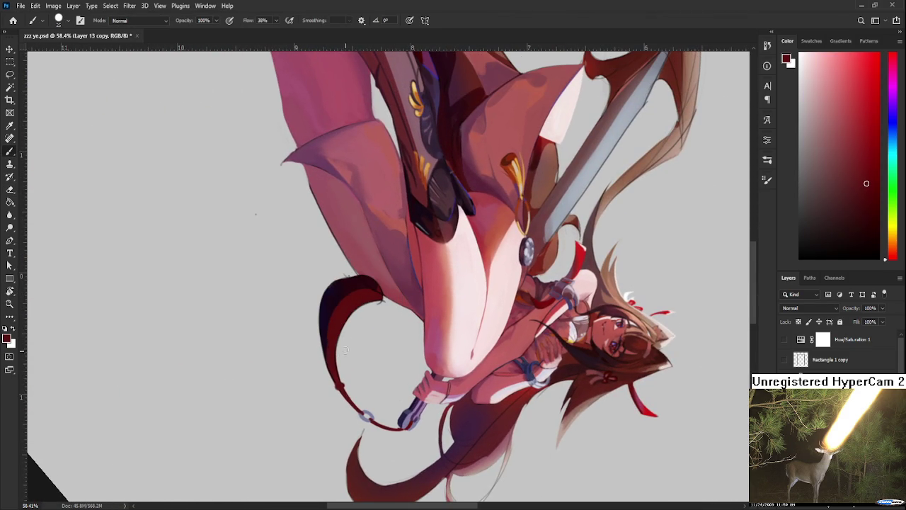
drag(332, 309, 328, 347)
Rotate the view back upright and enlarge the Eraser to clean the tassel's stray edges.
key(e)
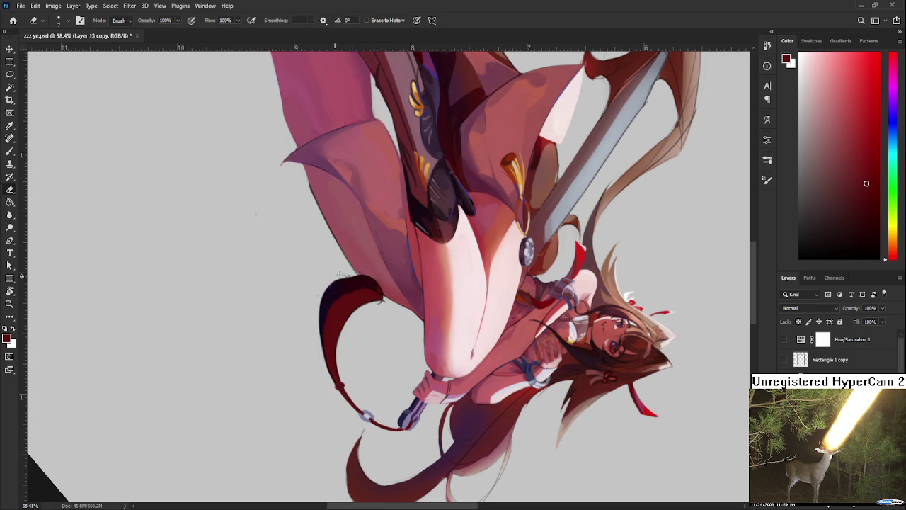
drag(319, 294, 382, 323)
key(bracketright)
key(bracketright)
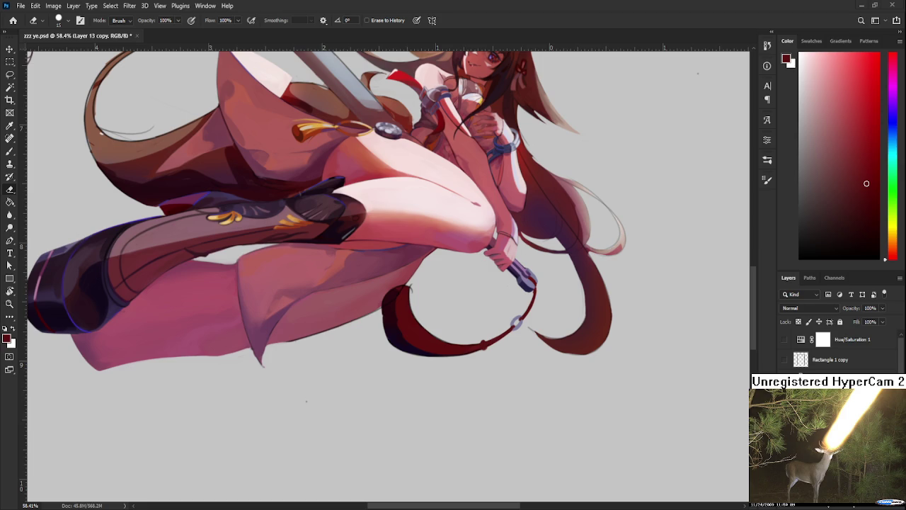
scroll(425, 296, up, 2)
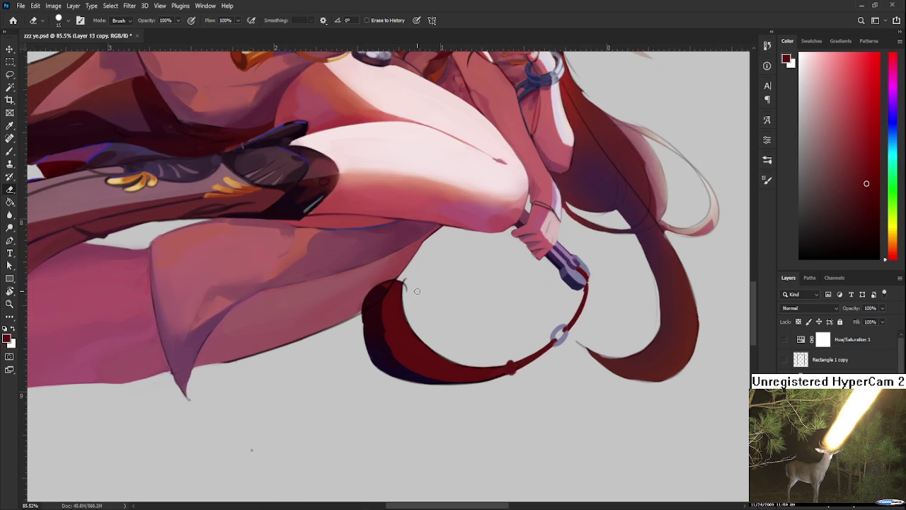
Paint a darker red stroke along the tassel's left edge and sample a dark purple.
key(b)
alt+click(368, 312)
mouse_move(369, 312)
mouse_down()
mouse_move(368, 340)
mouse_move(364, 307)
mouse_move(360, 324)
mouse_move(382, 352)
mouse_up()
alt+click(382, 353)
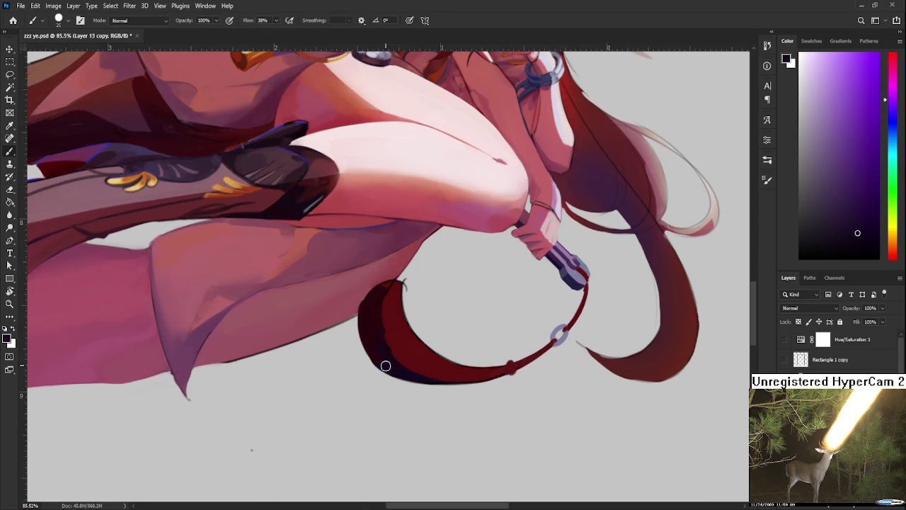
key(e)
key(b)
Sample the crescent's reds, then shade its lower left edge with dark purple.
alt+click(386, 305)
alt+click(376, 306)
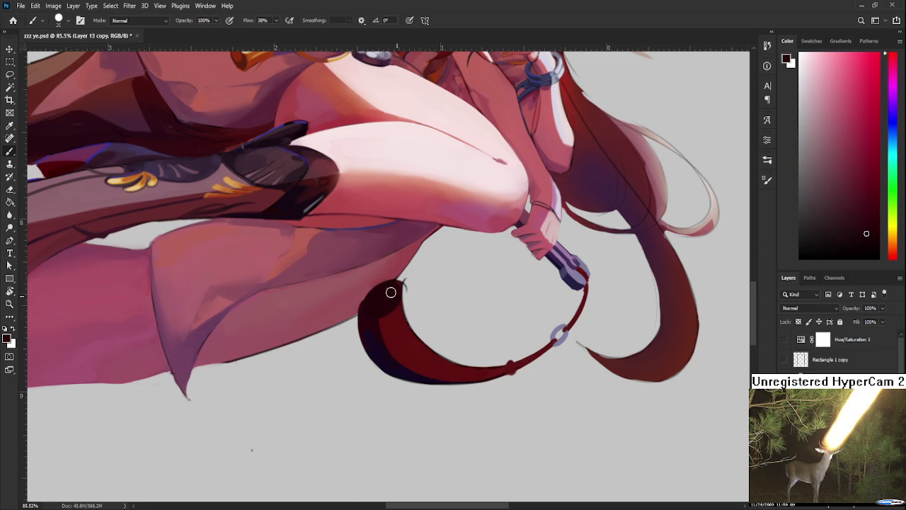
alt+click(392, 318)
alt+click(391, 308)
alt+click(362, 318)
mouse_move(361, 316)
mouse_down()
mouse_move(371, 354)
mouse_move(453, 265)
mouse_move(411, 298)
mouse_up()
With a fine brush, add dark red and near-black touches along the cord, tidying with the Eraser.
key(r)
key(b)
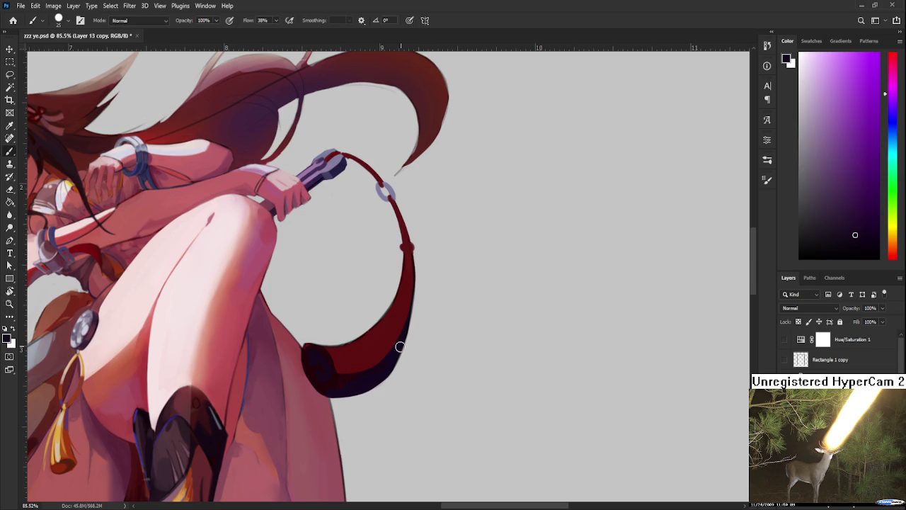
alt+click(388, 359)
key(bracketleft)
key(bracketleft)
key(bracketleft)
alt+click(411, 252)
drag(410, 248, 407, 313)
alt+click(407, 247)
key(e)
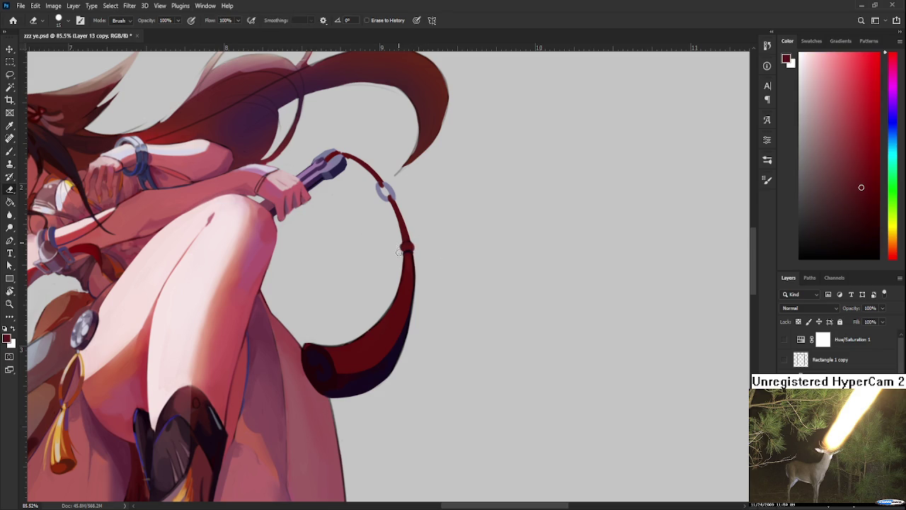
drag(431, 245, 432, 316)
key(b)
alt+click(388, 396)
drag(388, 290, 386, 330)
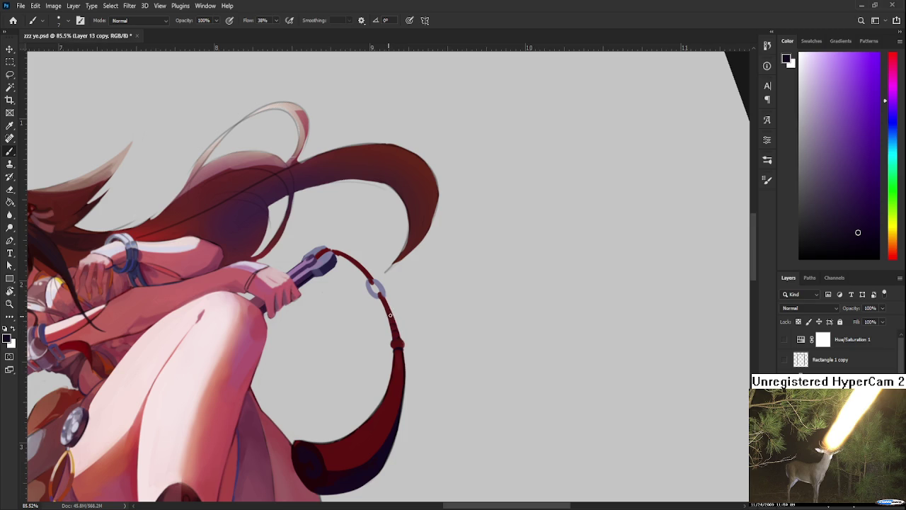
drag(382, 302, 395, 347)
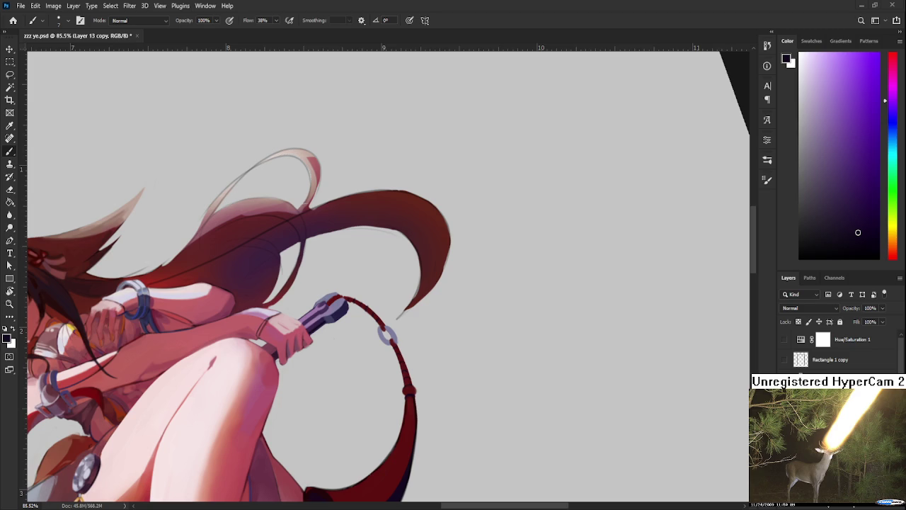
scroll(385, 334, up, 5)
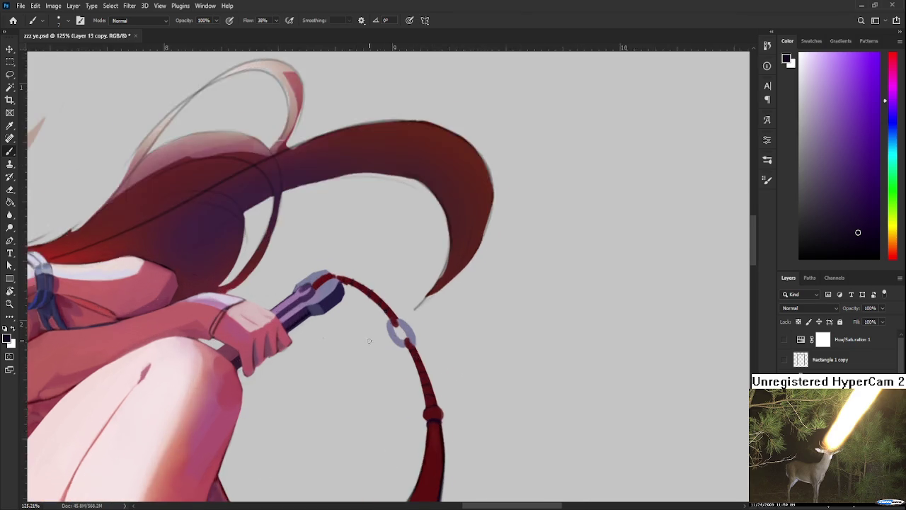
Rotate the cord diagonally and cut dark stripes into it with a fine Eraser.
key(r)
drag(372, 334, 404, 276)
key(e)
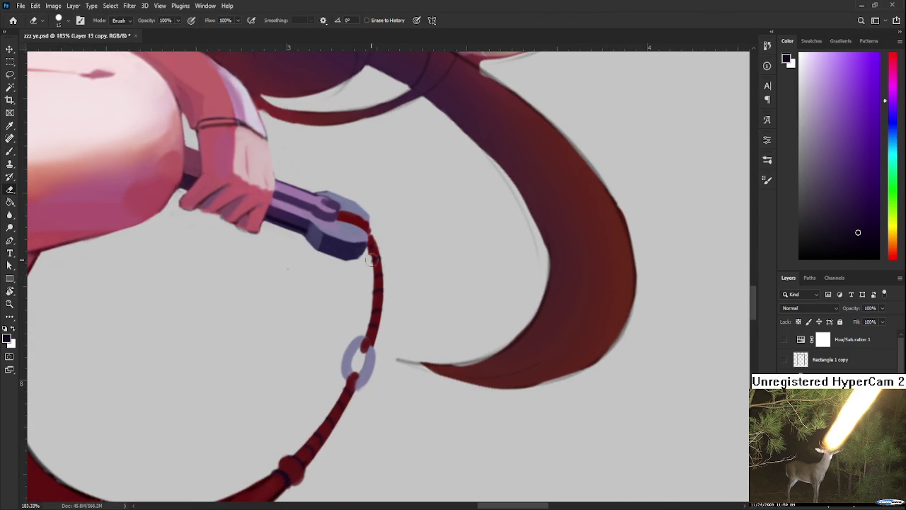
scroll(360, 314, down, 3)
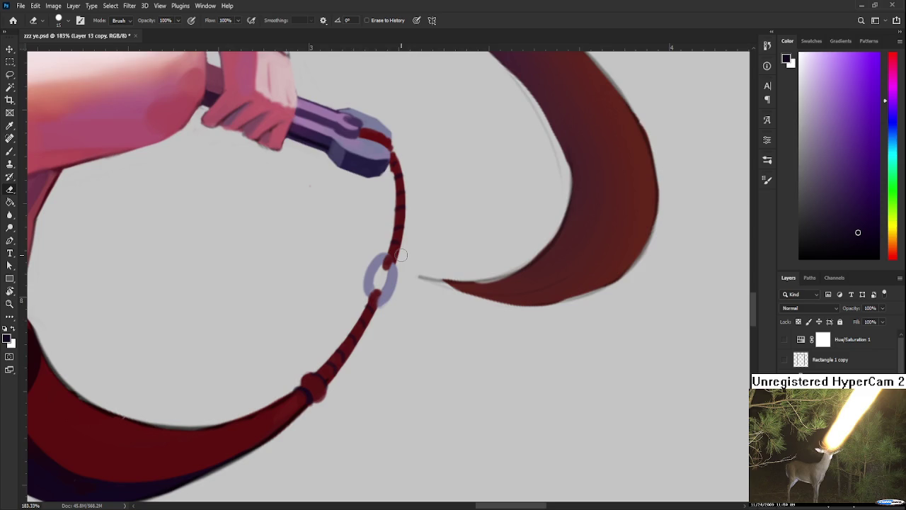
scroll(400, 255, down, 2)
scroll(405, 253, up, 3)
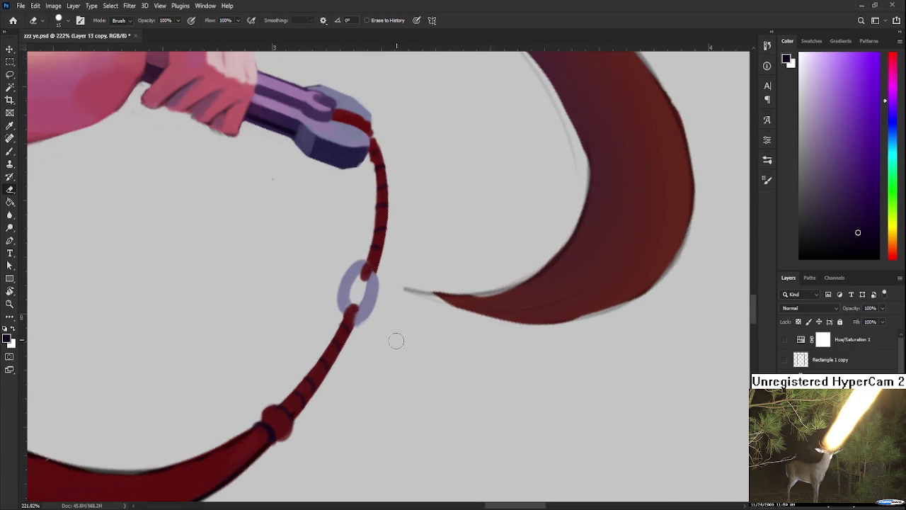
key(bracketleft)
key(bracketleft)
key(bracketleft)
Sample the ring's lavender and dab it onto the ring's lower right edge.
key(b)
alt+click(368, 314)
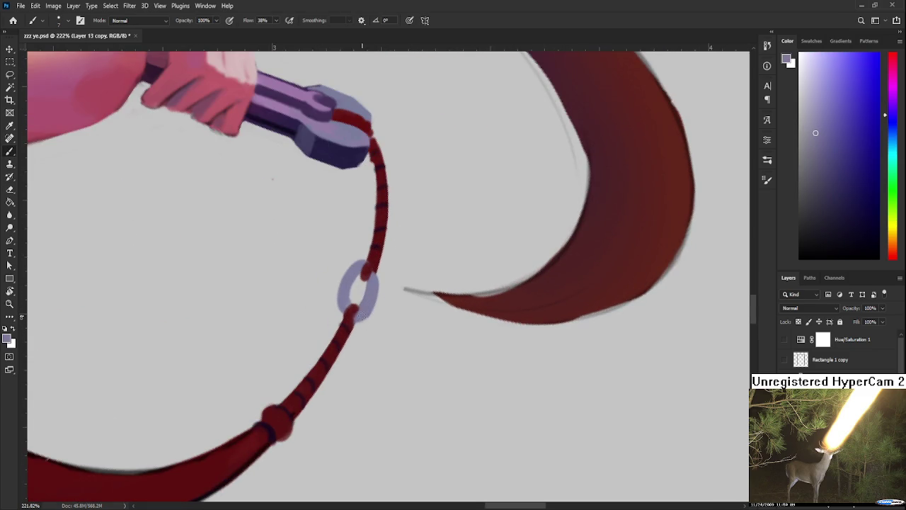
key(e)
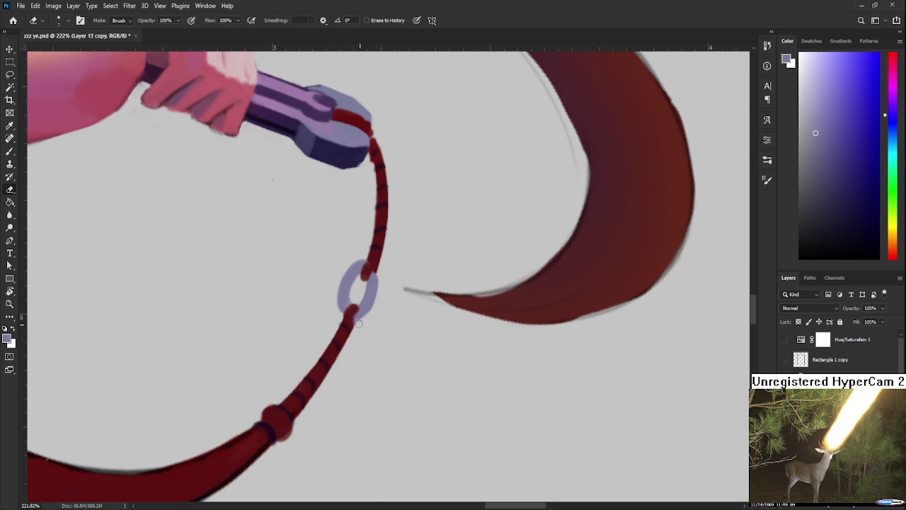
key(b)
drag(358, 323, 386, 312)
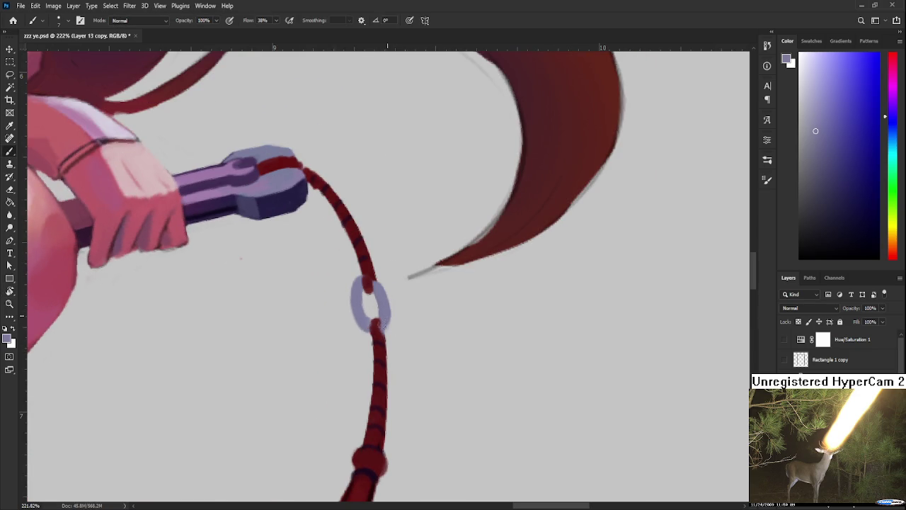
click(388, 318)
Repaint the cord's dark red where it enters the ring, alternating Brush and Eraser.
alt+click(376, 322)
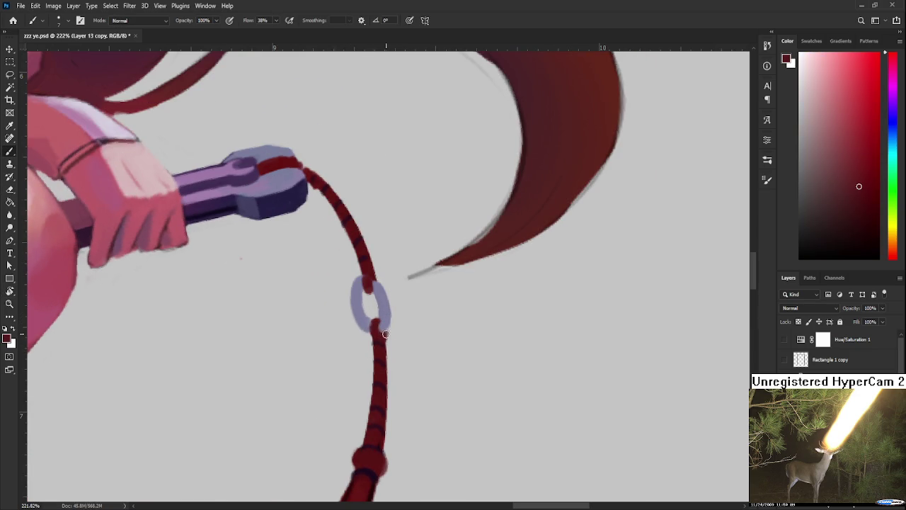
key(e)
scroll(386, 331, up, 2)
key(b)
alt+click(369, 319)
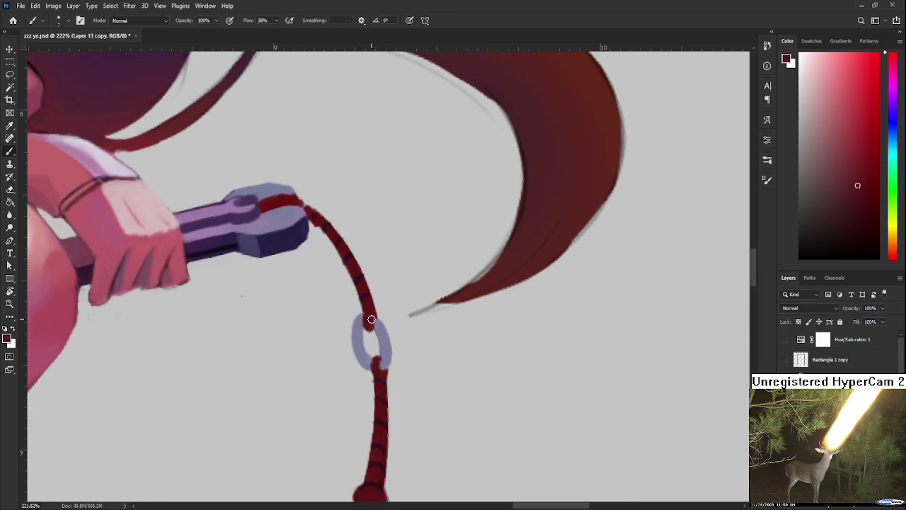
key(e)
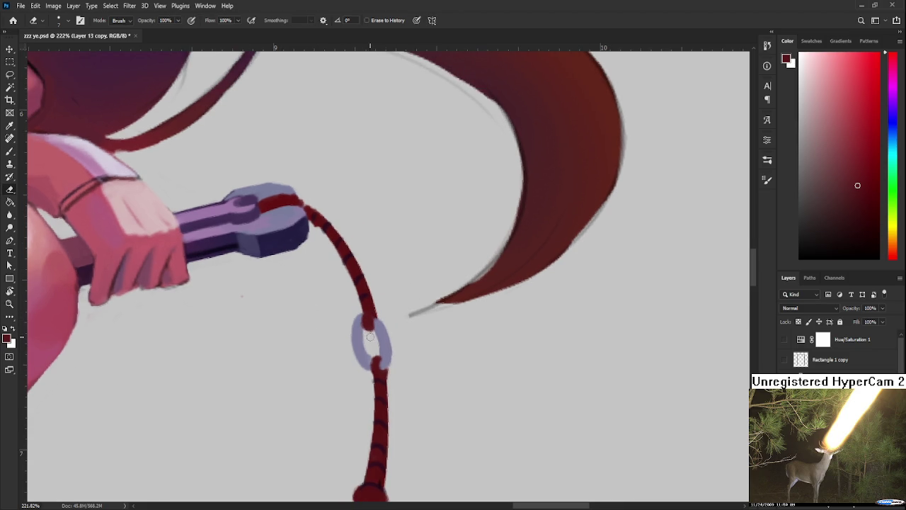
key(b)
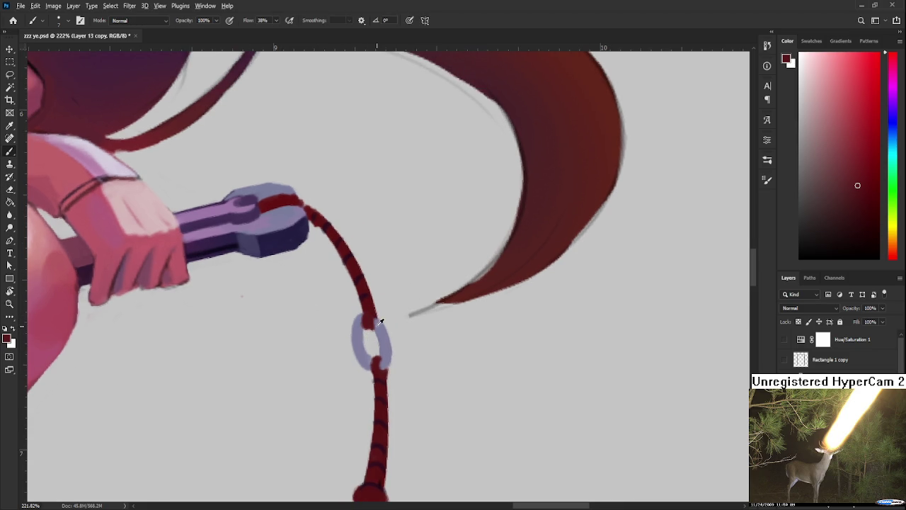
Touch up the cord-ring join with re-sampled lavender and dark red, erasing overlaps.
alt+click(377, 323)
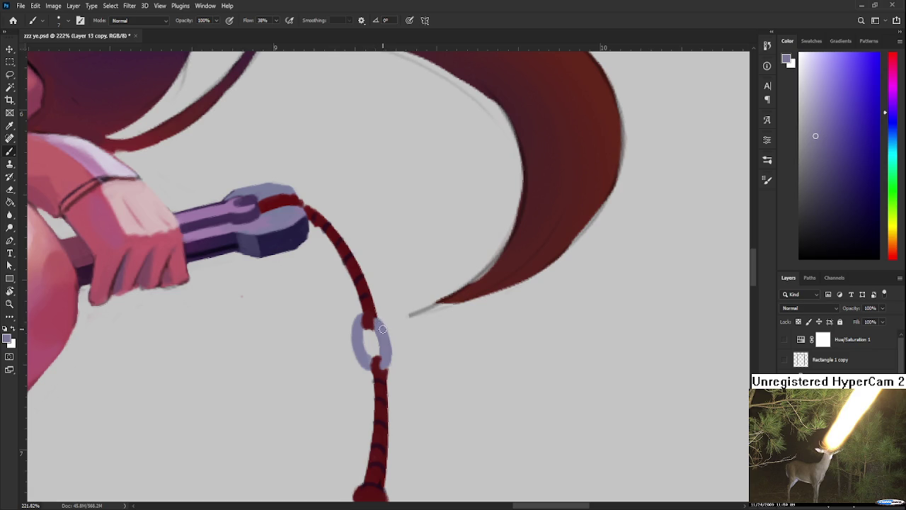
alt+click(375, 318)
alt+click(373, 320)
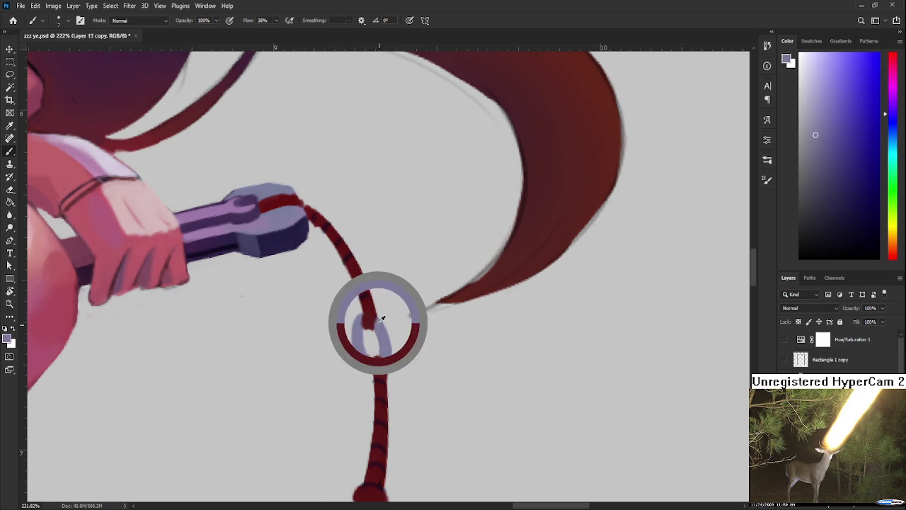
alt+click(370, 319)
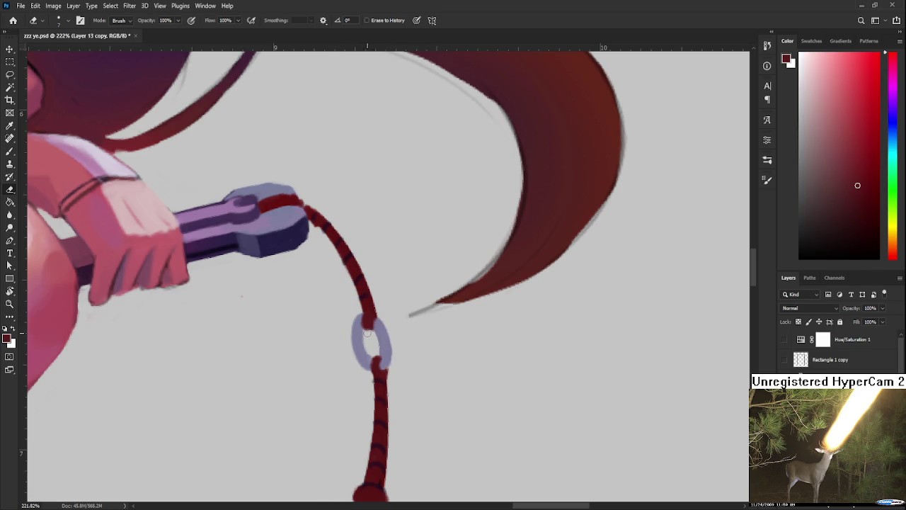
alt+click(368, 324)
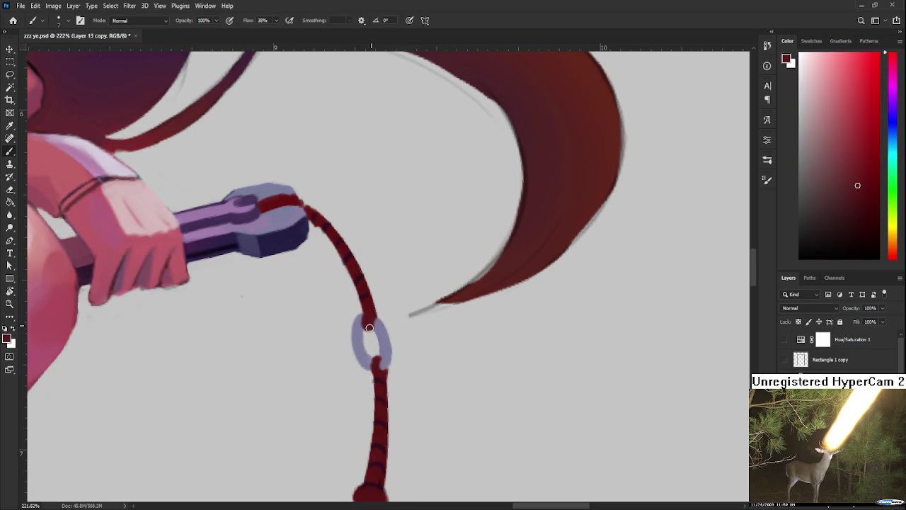
alt+click(365, 320)
key(e)
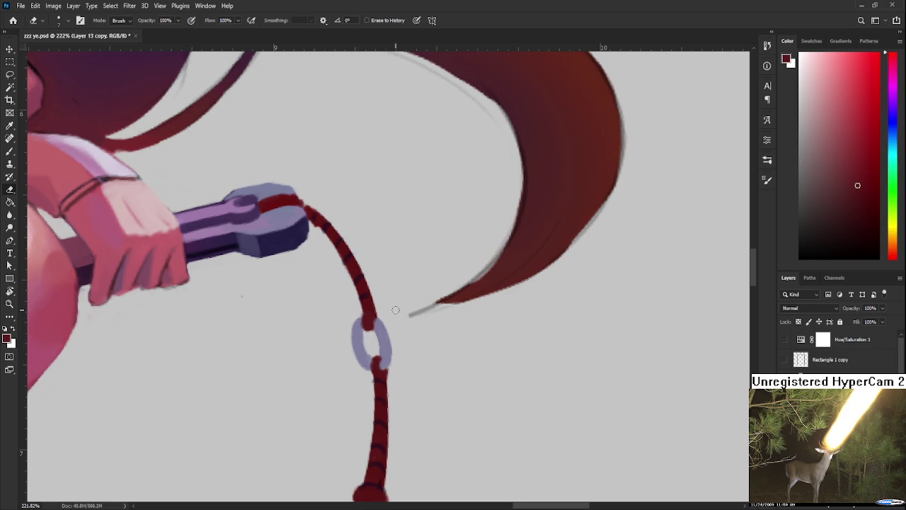
key(b)
alt+click(377, 323)
alt+click(377, 323)
Zoom out and rotate the view to check the threaded cord against the whole figure.
scroll(460, 296, down, 1)
scroll(460, 296, down, 5)
key(r)
mouse_move(460, 297)
mouse_down()
mouse_move(260, 380)
mouse_move(415, 394)
mouse_move(340, 363)
mouse_up()
scroll(420, 318, up, 3)
scroll(388, 343, up, 2)
key(e)
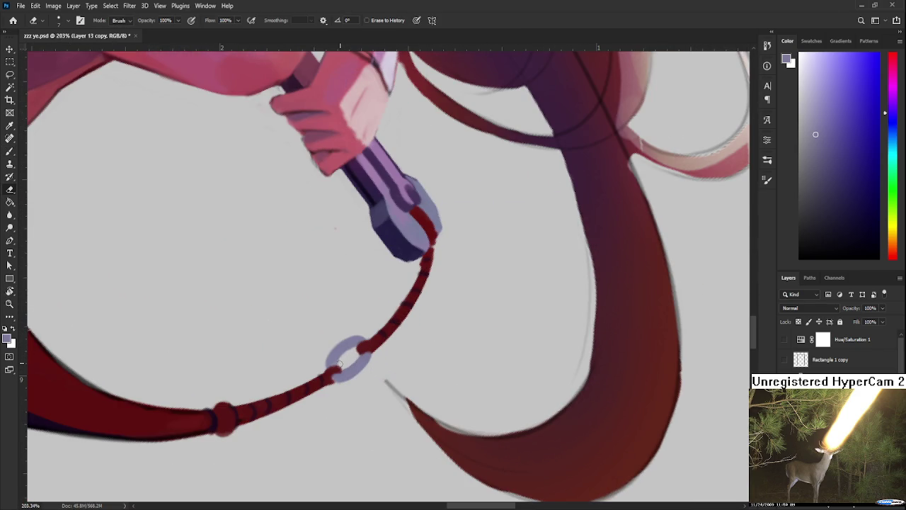